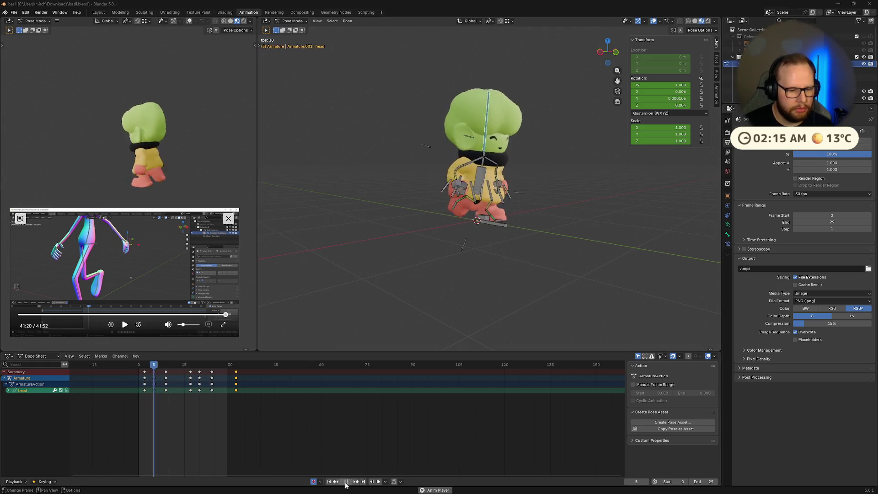
Orbit the viewport to the character's front and restart the looping run-cycle playback.
{"action": "middle_click_drag", "start_coordinate": [515, 255], "coordinate": [460, 255]}
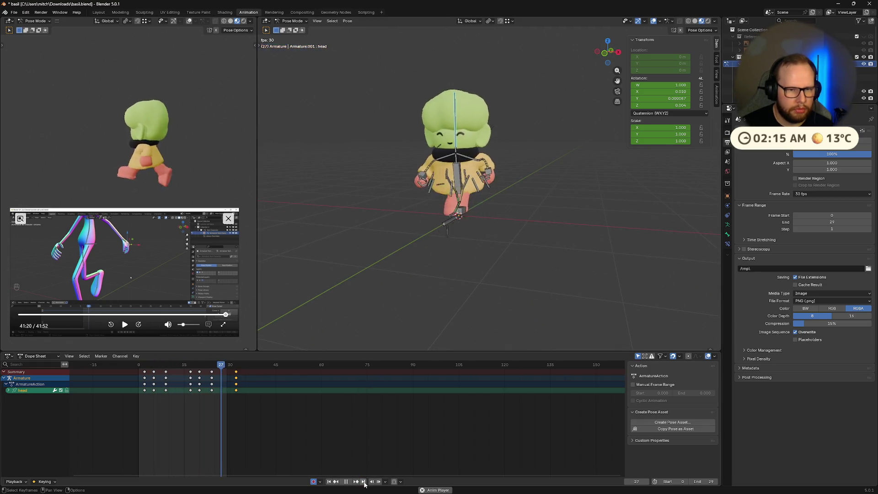
{"action": "left_click", "coordinate": [347, 481]}
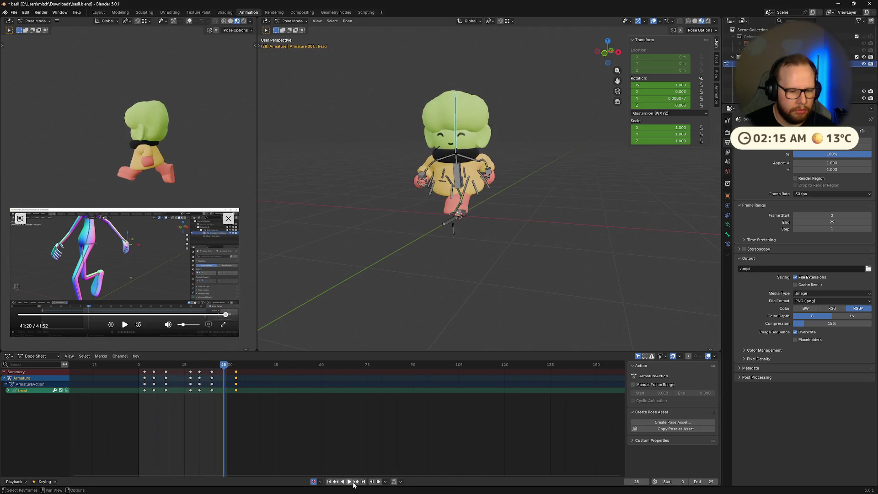
{"action": "left_click", "coordinate": [349, 481]}
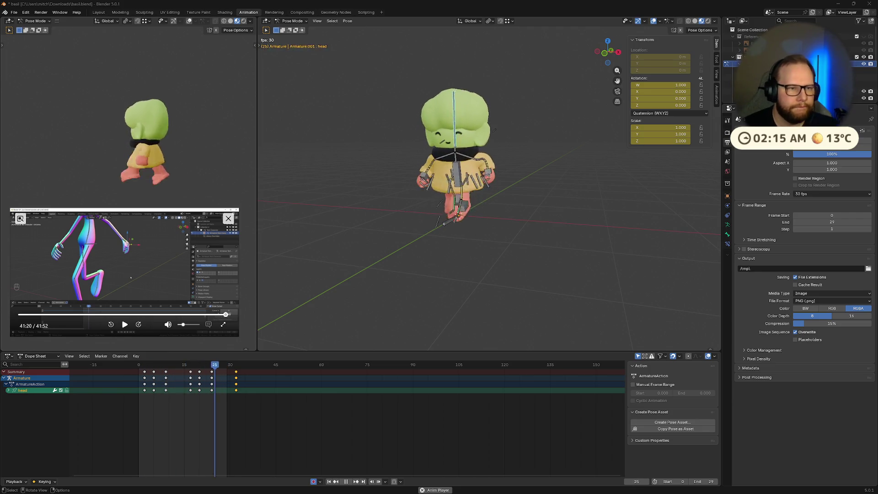
Stop the run cycle on frame 15 and expand the action's Custom Properties section.
{"action": "key", "text": "space"}
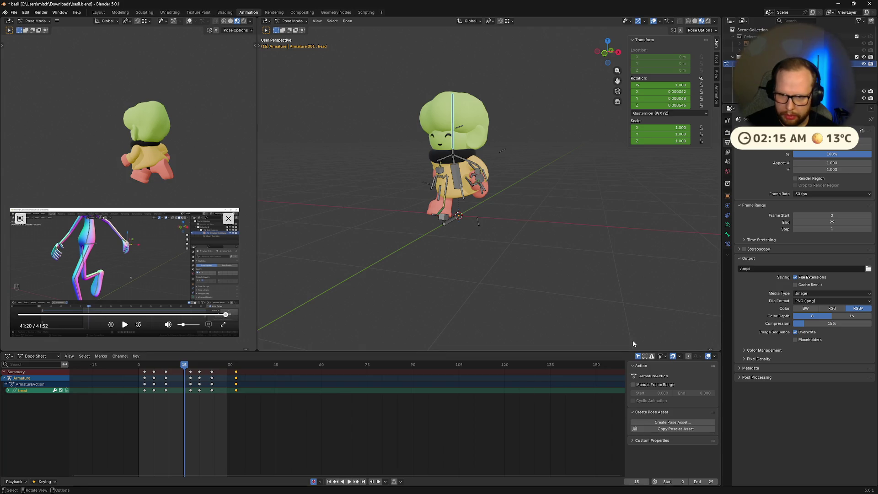
{"action": "left_click", "coordinate": [726, 122]}
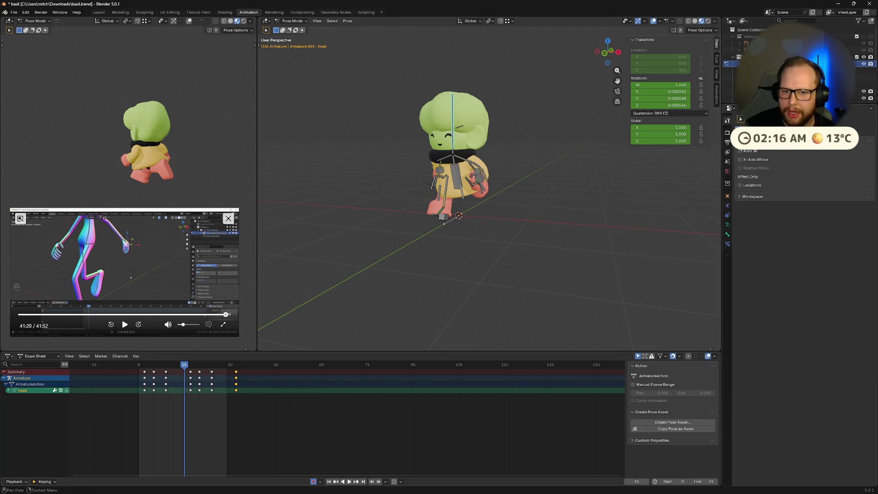
{"action": "left_click", "coordinate": [728, 133]}
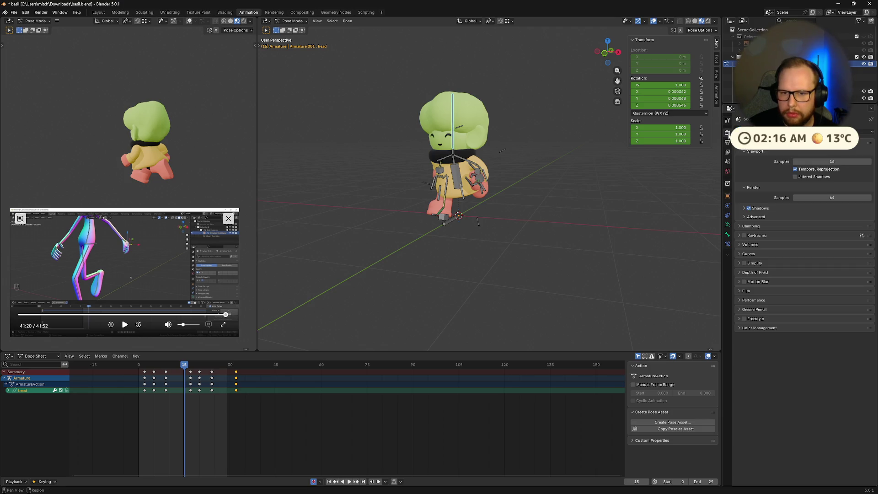
{"action": "left_click", "coordinate": [728, 142]}
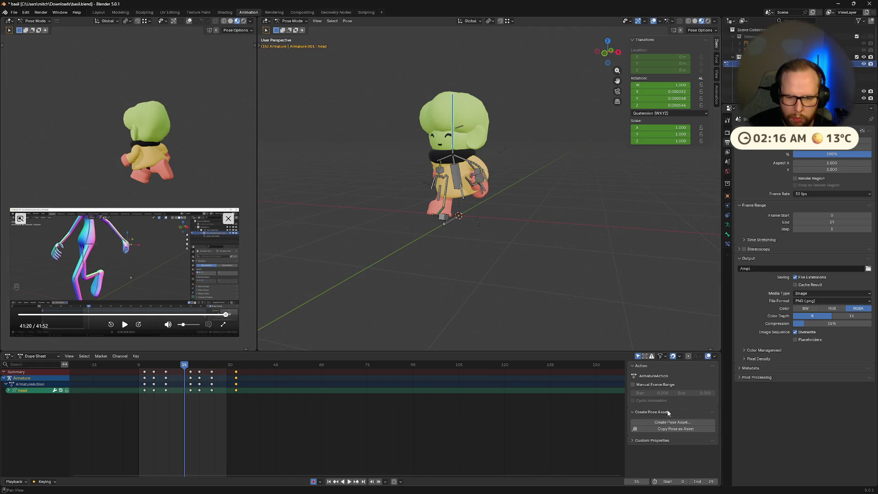
{"action": "left_click", "coordinate": [659, 442]}
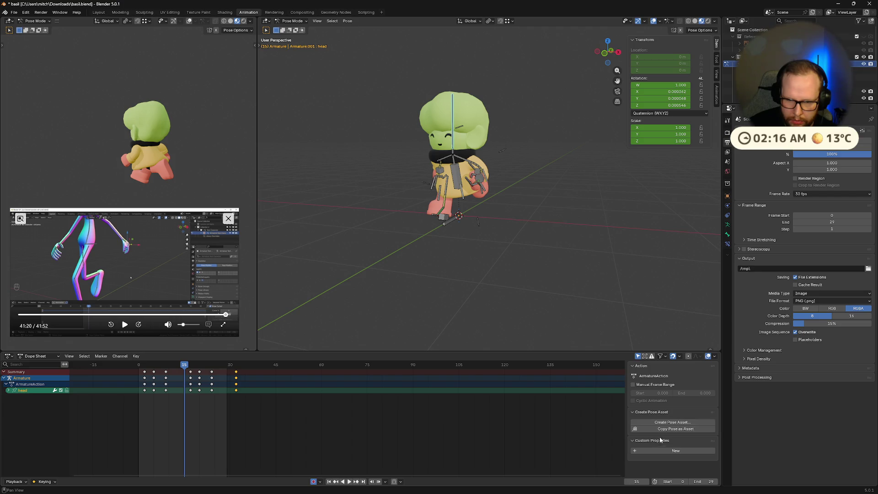
{"action": "left_click", "coordinate": [69, 357]}
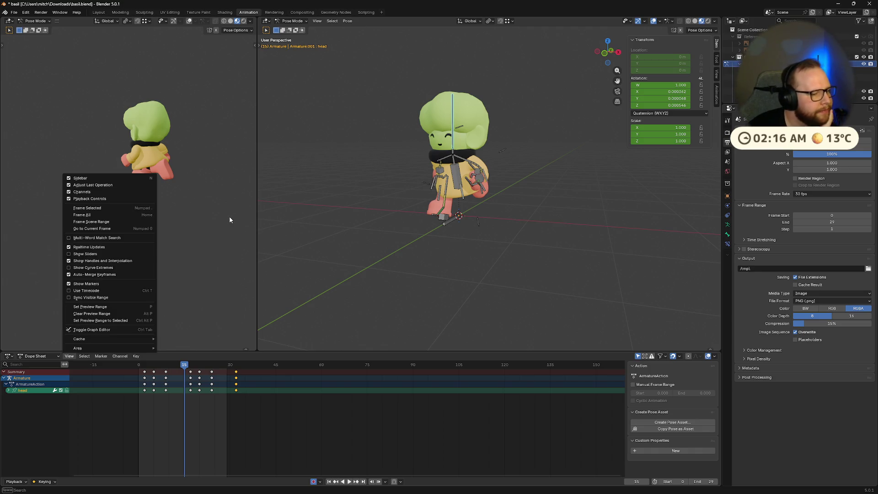
{"action": "left_click", "coordinate": [9, 358]}
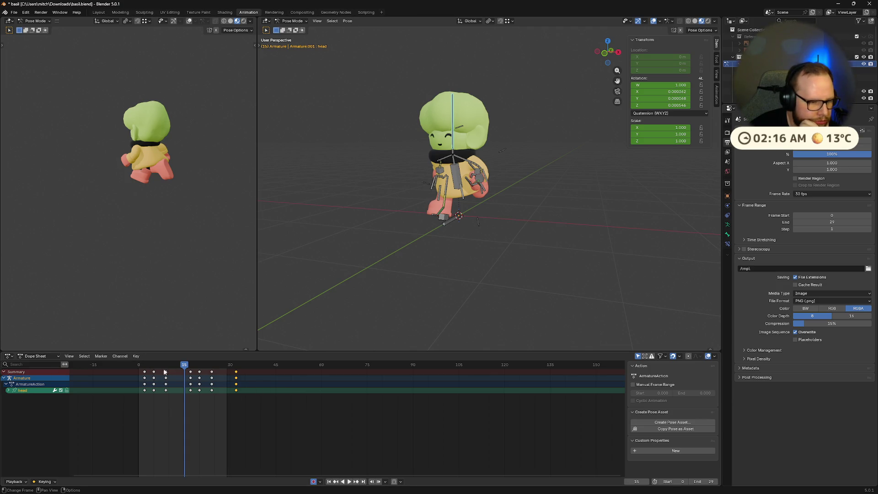
{"action": "left_click_drag", "start_coordinate": [182, 369], "coordinate": [139, 369]}
Select all bones, then collapse the expanded item under the Armature in the Outliner.
{"action": "key", "text": "a"}
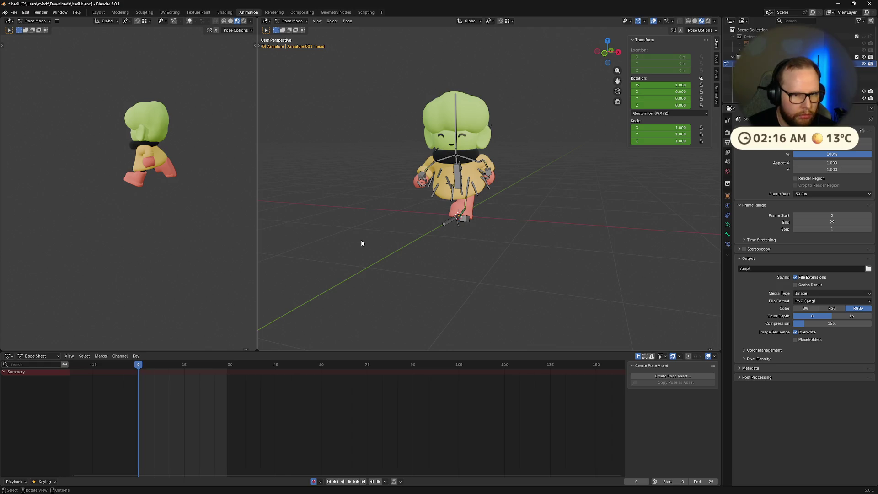
{"action": "scroll", "coordinate": [155, 425], "scroll_direction": "left", "scroll_amount": 3, "text": "ctrl"}
{"action": "scroll", "coordinate": [155, 425], "scroll_direction": "down", "scroll_amount": 3}
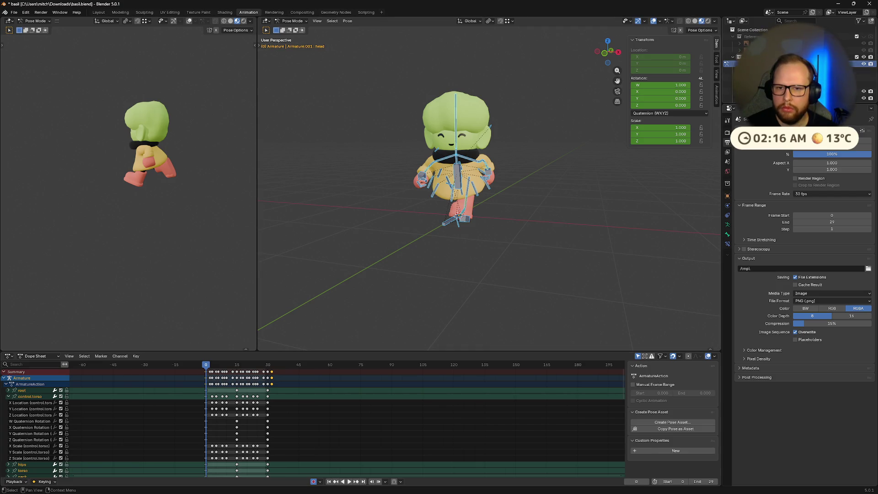
{"action": "scroll", "coordinate": [778, 59], "scroll_direction": "down", "scroll_amount": 2}
{"action": "left_click", "coordinate": [778, 57]}
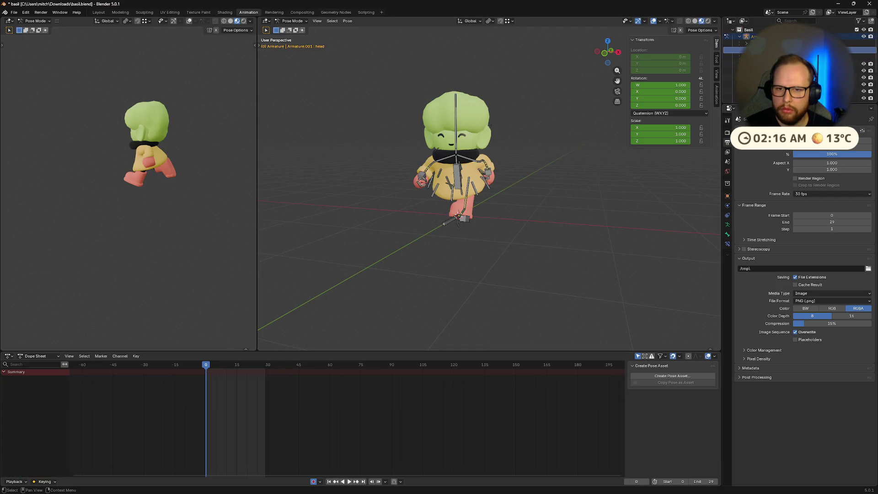
{"action": "left_click", "coordinate": [778, 43]}
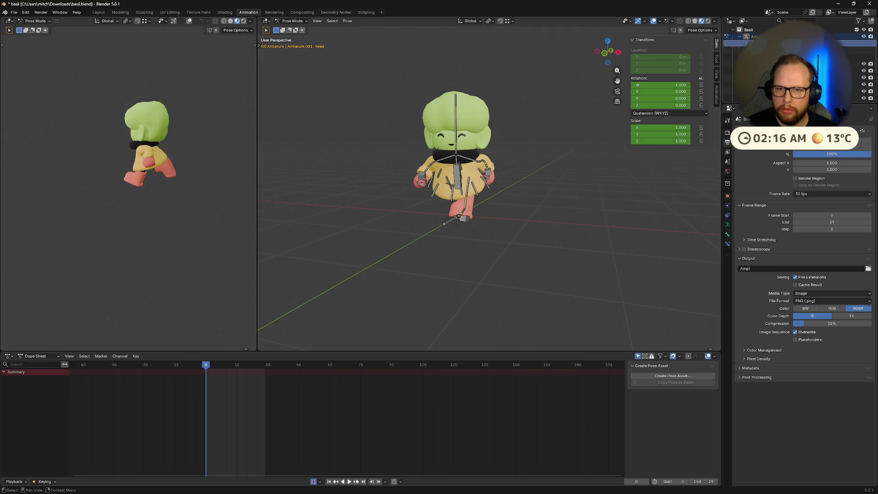
{"action": "left_click", "coordinate": [746, 50]}
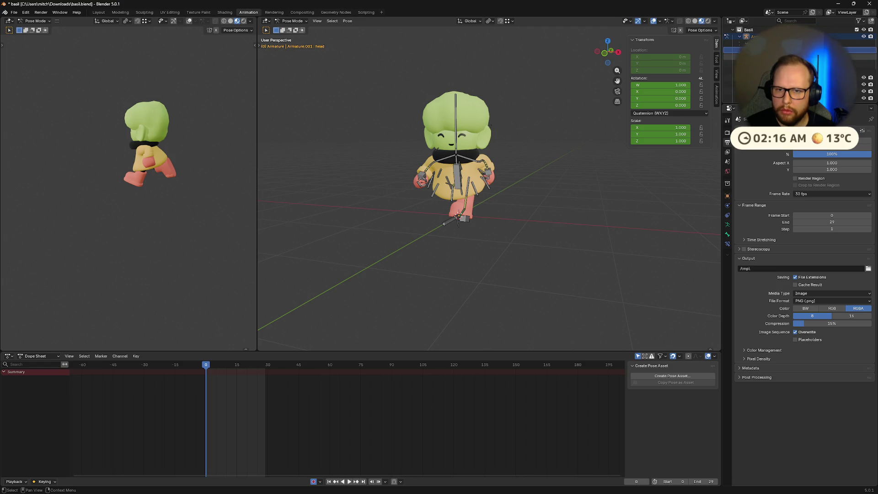
{"action": "left_click", "coordinate": [746, 43]}
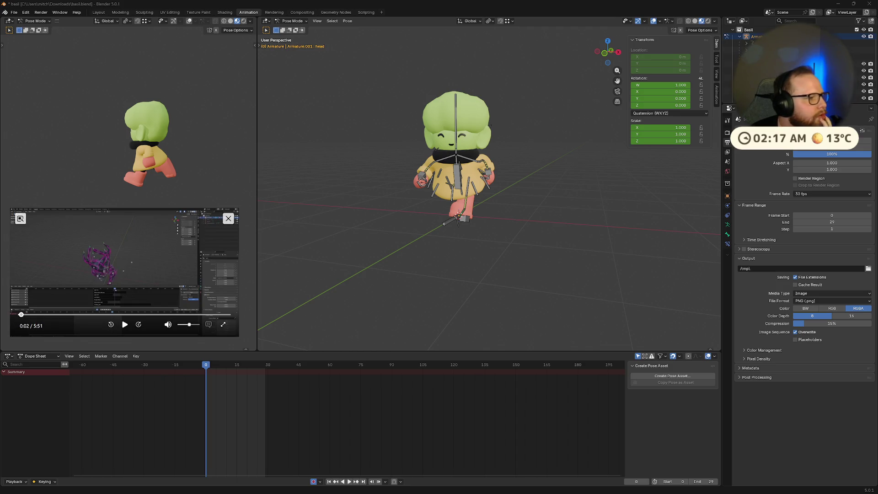
Play the floating tutorial video, skip it to 0:30, and enlarge its window.
{"action": "left_click", "coordinate": [124, 325]}
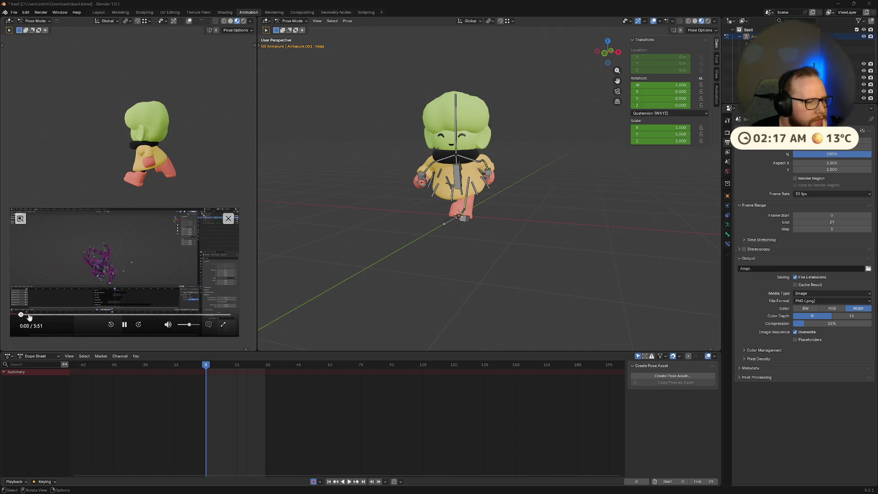
{"action": "left_click_drag", "start_coordinate": [28, 314], "coordinate": [38, 314]}
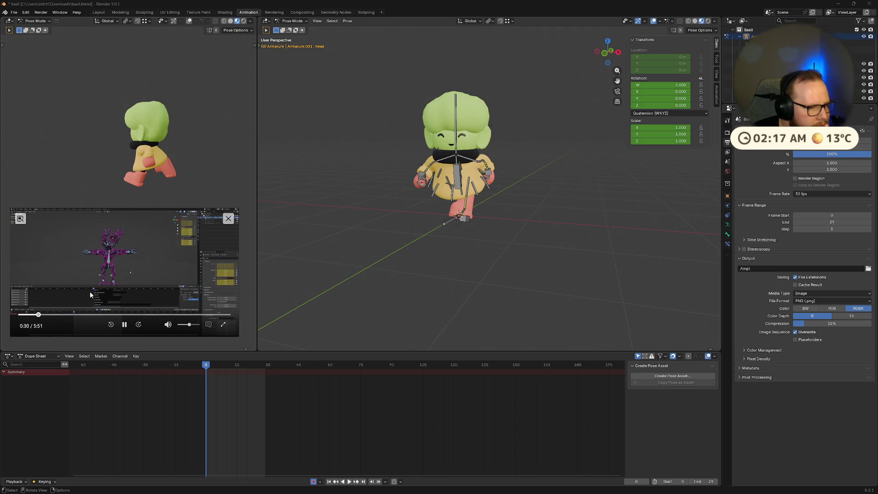
{"action": "left_click_drag", "start_coordinate": [237, 209], "coordinate": [311, 87]}
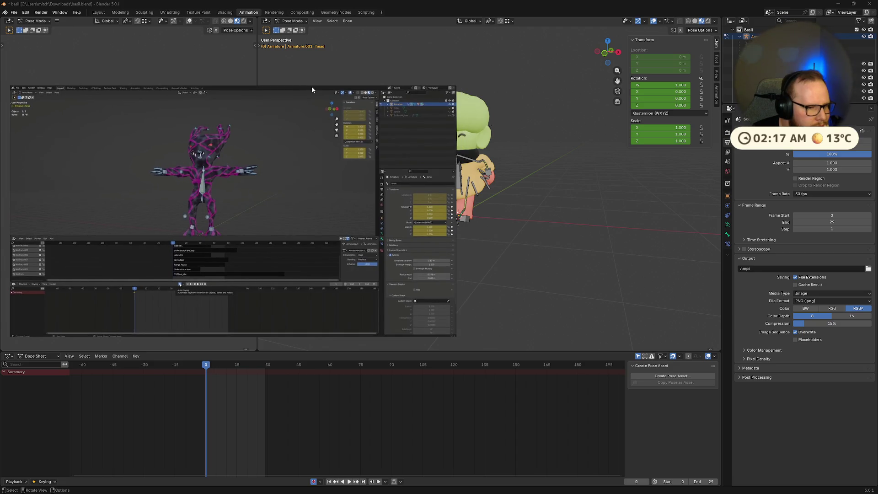
Scrub the tutorial video through 1:14, 1:39, 1:53 and 1:27, then back to 0:30.
{"action": "mouse_move", "coordinate": [348, 187]}
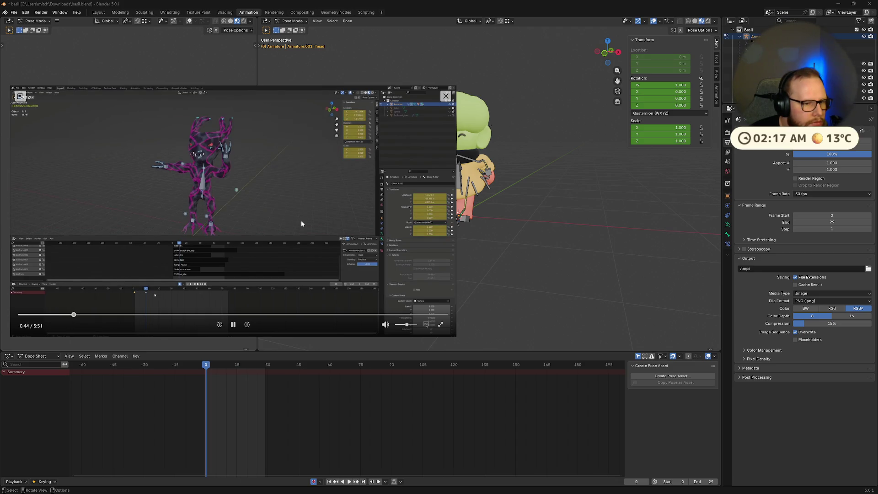
{"action": "left_click", "coordinate": [110, 315]}
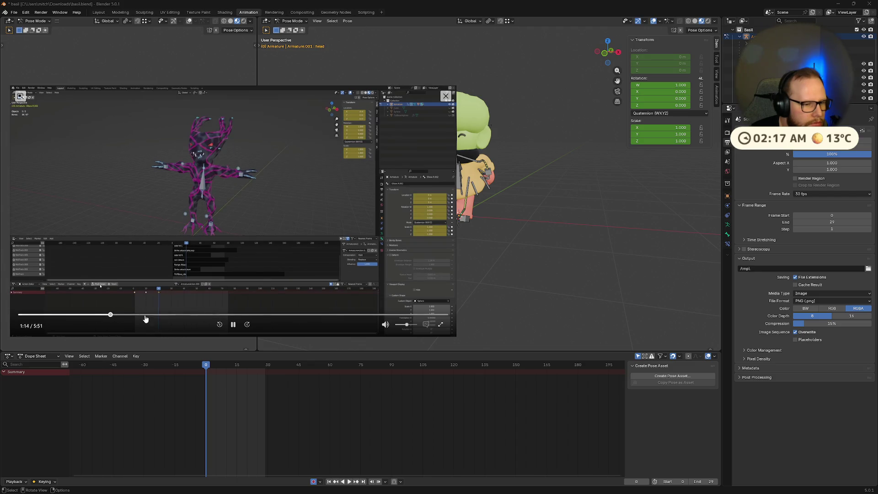
{"action": "left_click", "coordinate": [140, 315]}
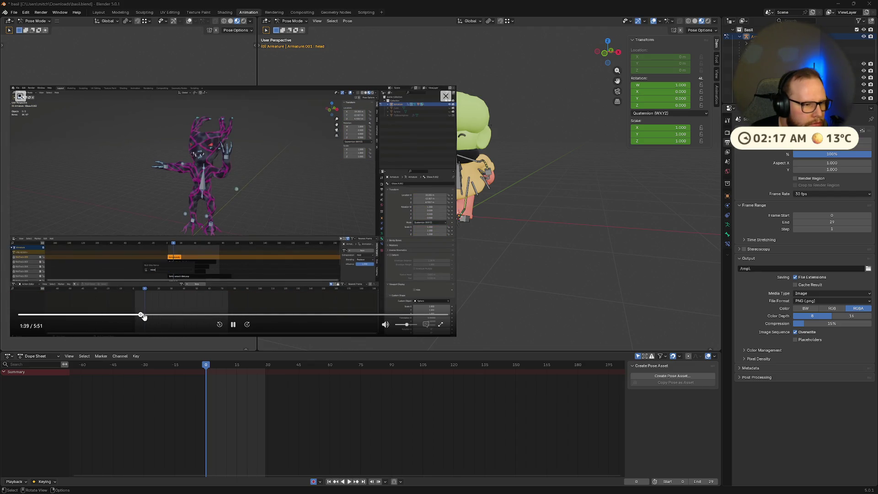
{"action": "left_click_drag", "start_coordinate": [143, 317], "coordinate": [162, 317]}
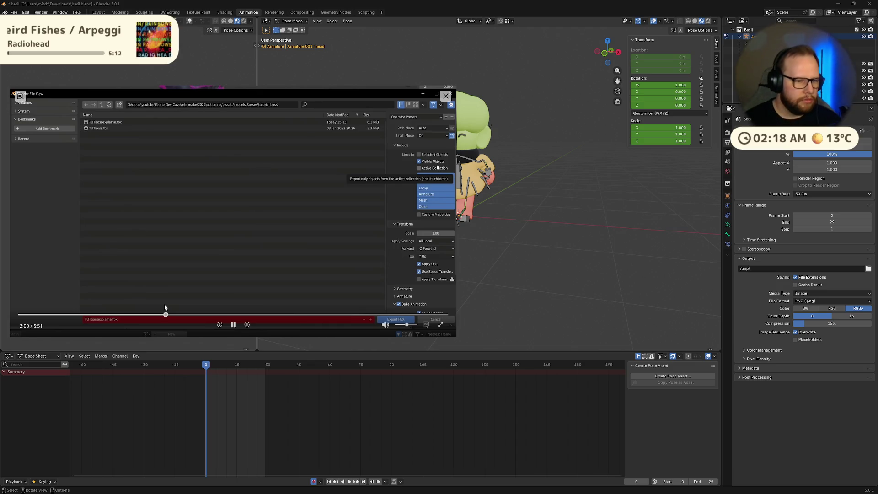
{"action": "left_click", "coordinate": [157, 315]}
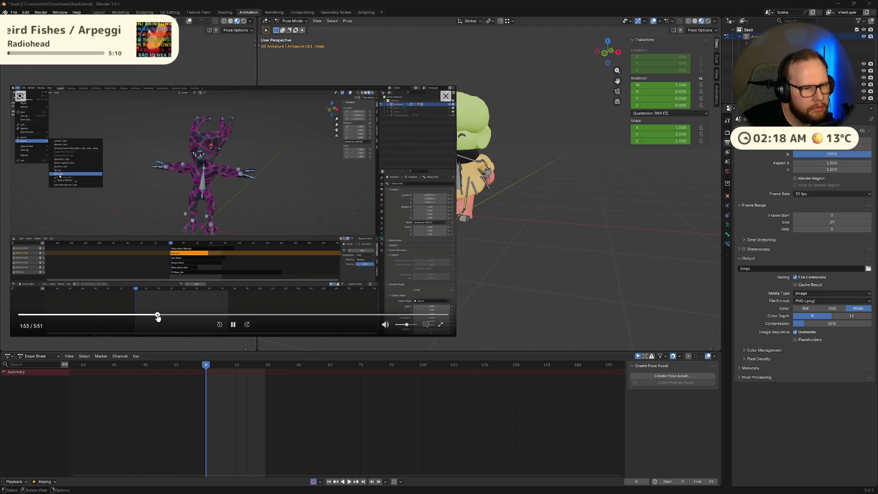
{"action": "left_click", "coordinate": [151, 316]}
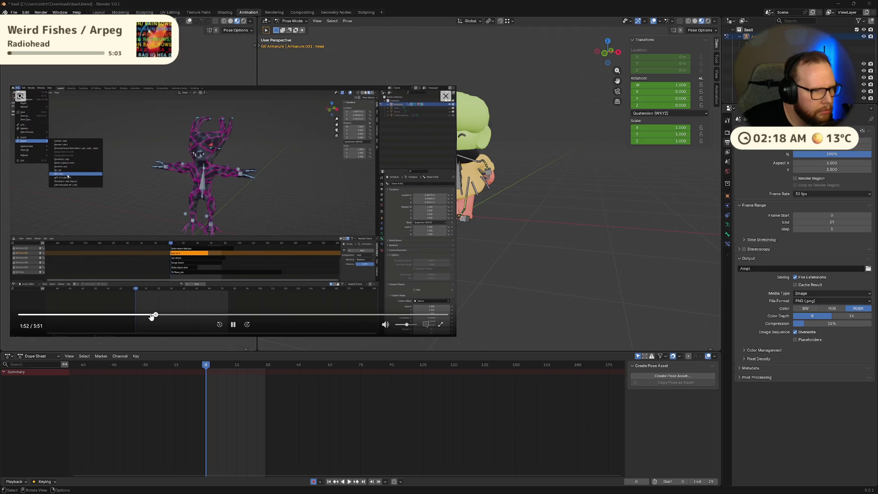
{"action": "left_click", "coordinate": [151, 315]}
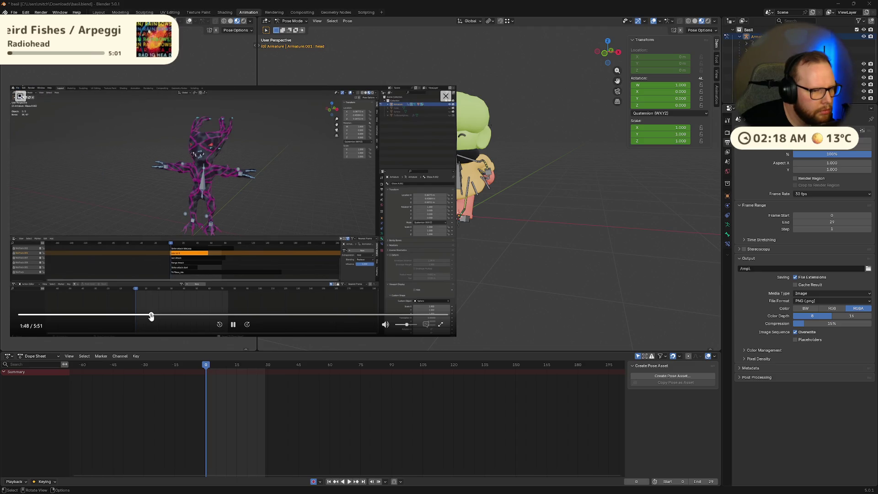
{"action": "left_click_drag", "start_coordinate": [151, 315], "coordinate": [127, 318]}
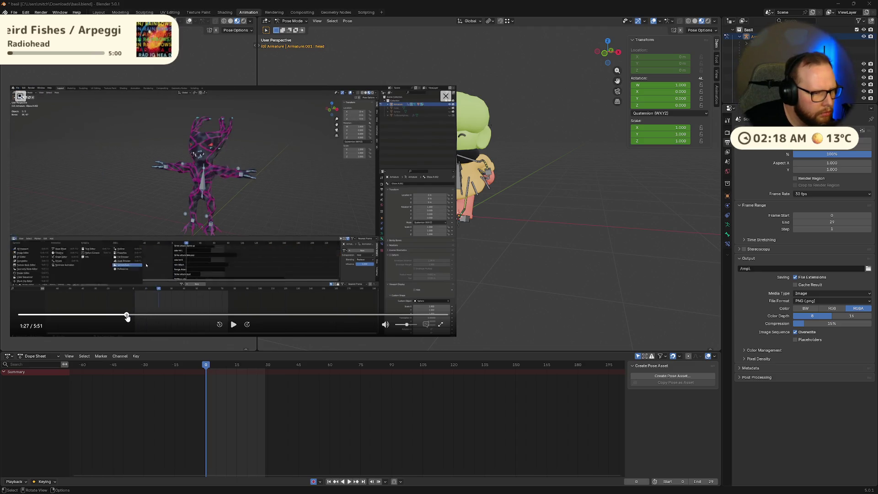
{"action": "left_click", "coordinate": [42, 315]}
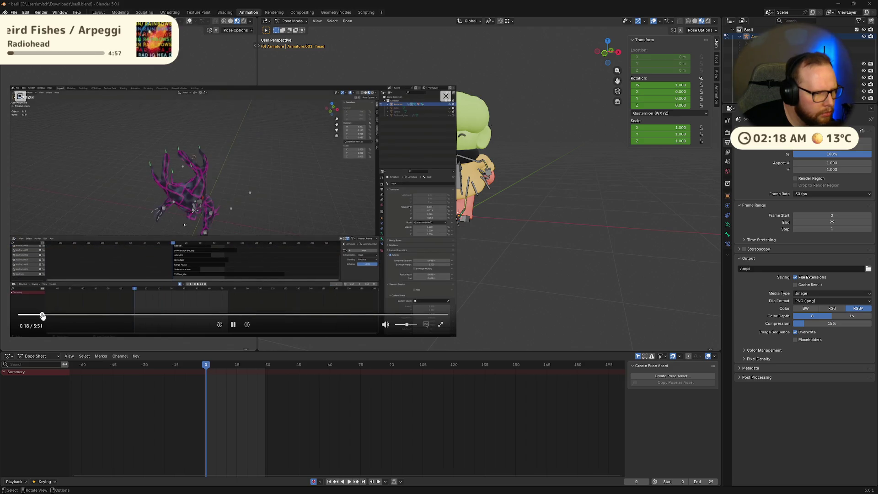
{"action": "left_click_drag", "start_coordinate": [49, 317], "coordinate": [100, 318]}
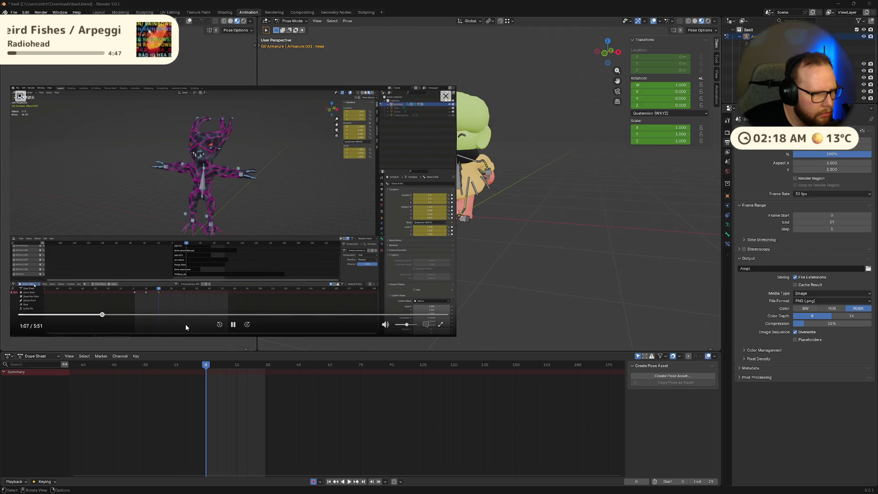
Switch the Dope Sheet to the Action Editor and play the run cycle once, stopping at frame 27.
{"action": "left_click", "coordinate": [233, 325]}
{"action": "left_click", "coordinate": [39, 356]}
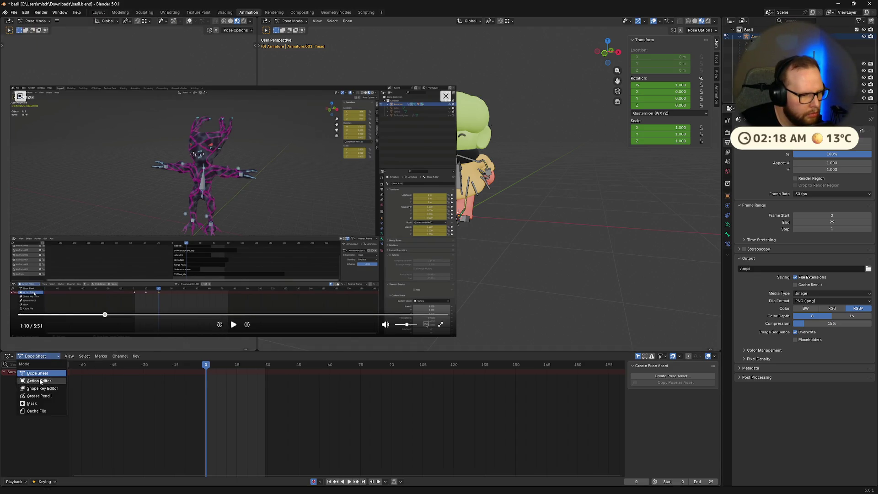
{"action": "left_click", "coordinate": [40, 378]}
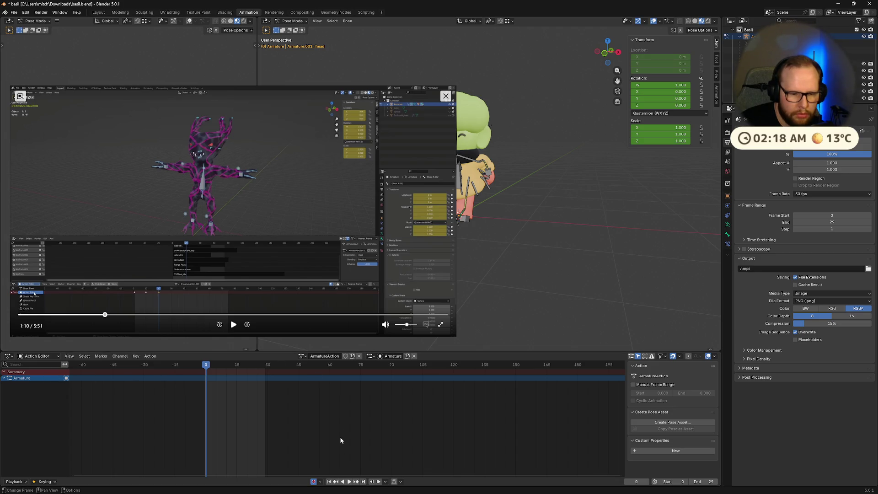
{"action": "left_click", "coordinate": [350, 483]}
{"action": "left_click", "coordinate": [350, 483]}
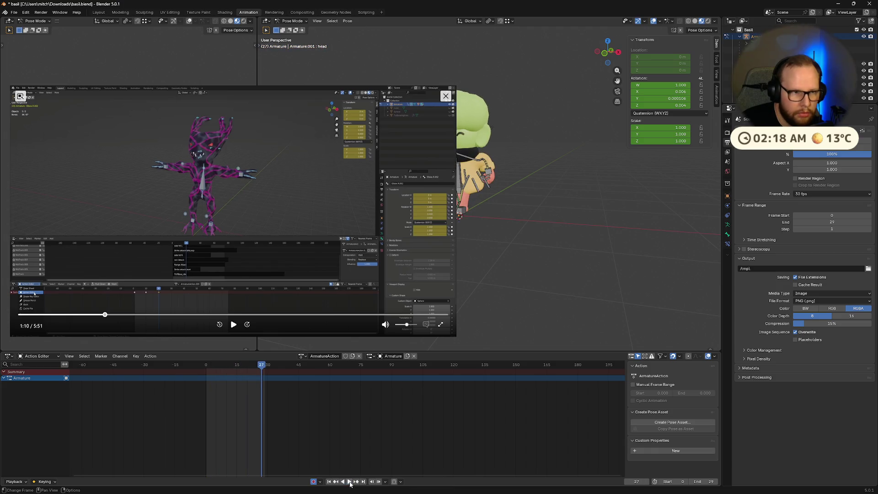
{"action": "left_click", "coordinate": [232, 325]}
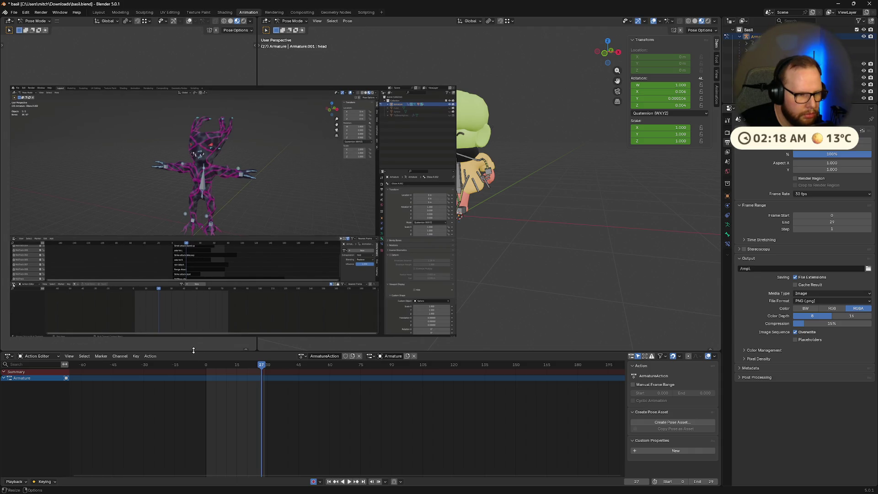
{"action": "mouse_move", "coordinate": [207, 276]}
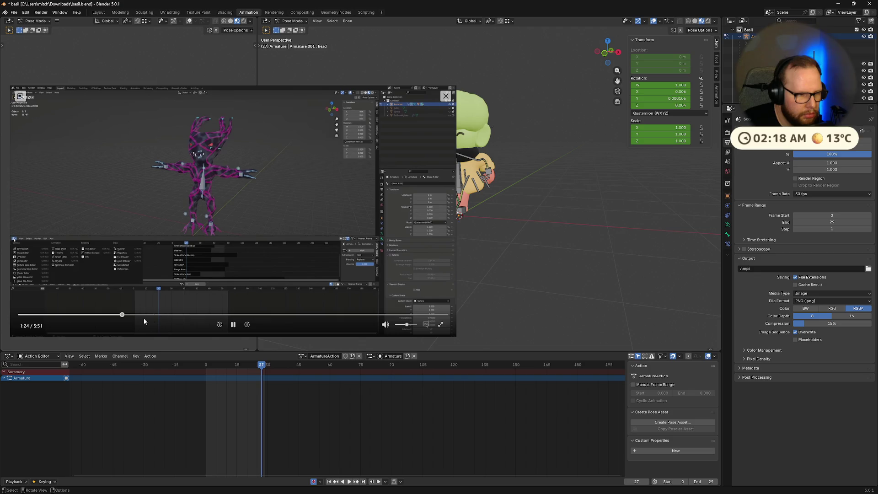
{"action": "left_click", "coordinate": [117, 315]}
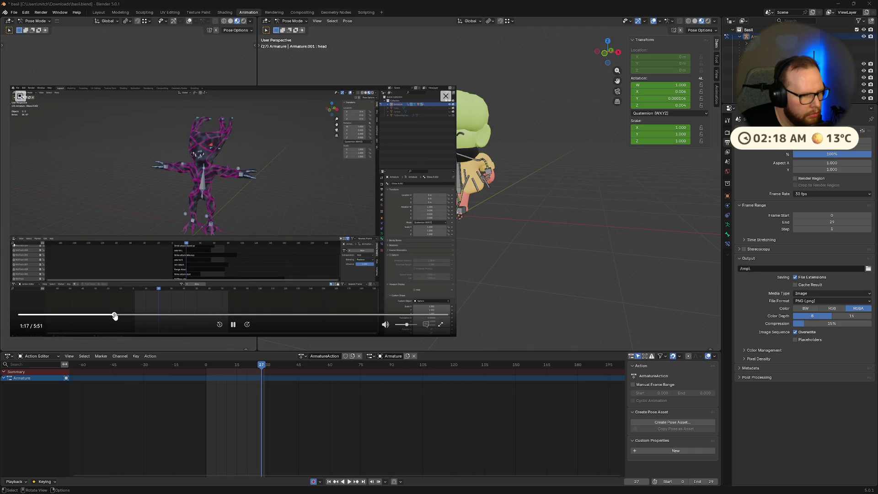
{"action": "left_click_drag", "start_coordinate": [114, 316], "coordinate": [110, 317]}
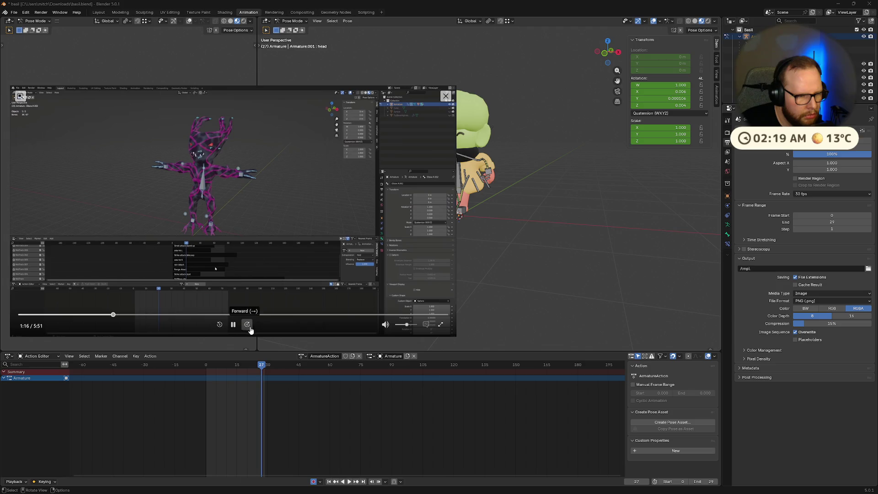
{"action": "left_click", "coordinate": [233, 325]}
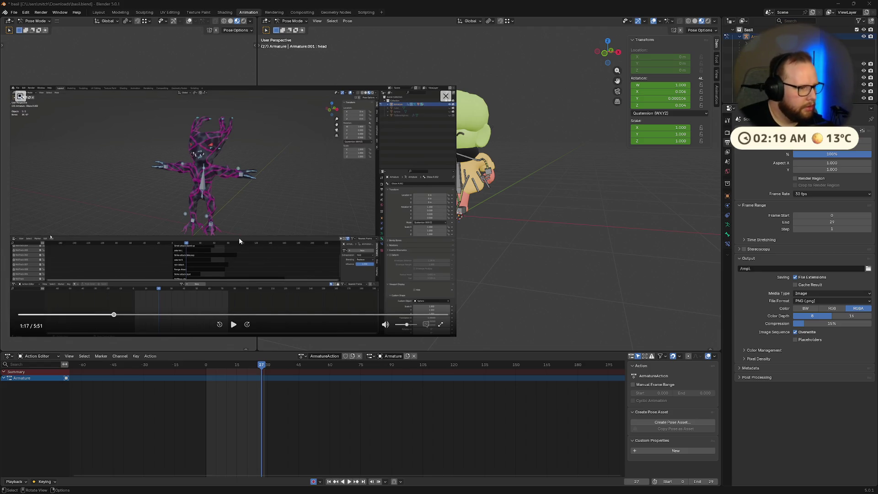
{"action": "left_click", "coordinate": [149, 357]}
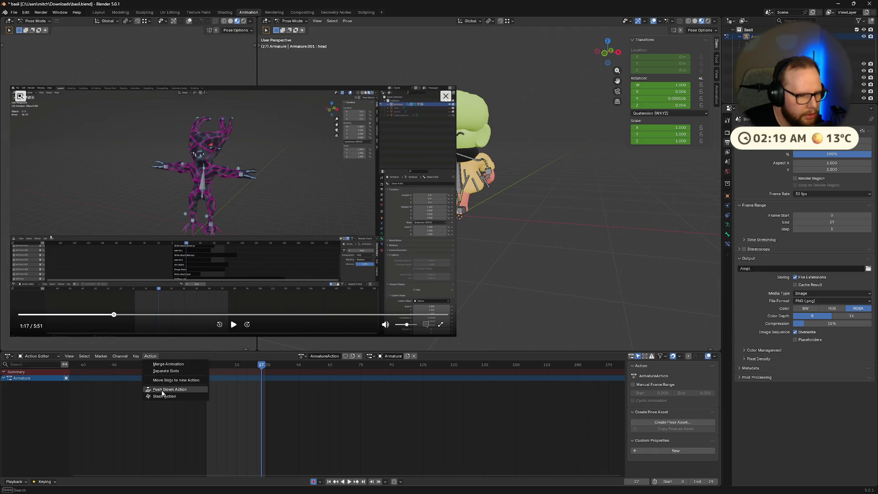
Save basil.blend and push ArmatureAction down into the NLA tracks.
{"action": "left_click", "coordinate": [227, 357]}
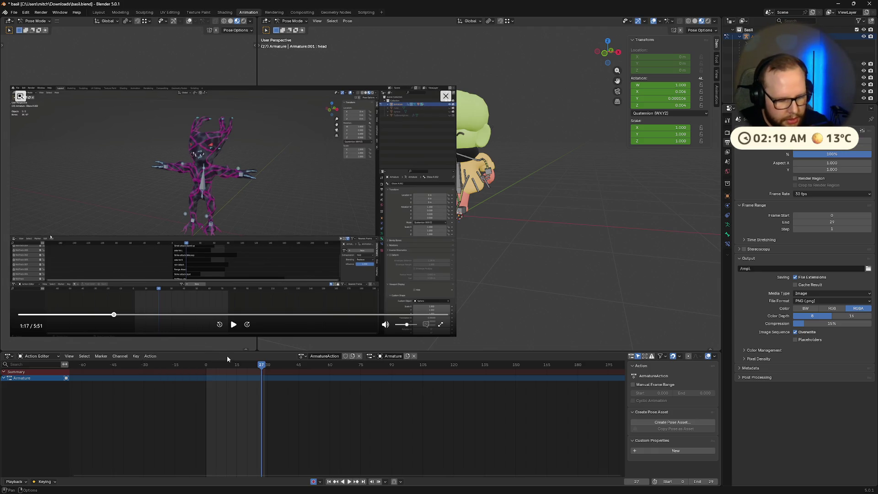
{"action": "key", "text": "ctrl+s"}
{"action": "left_click", "coordinate": [150, 356]}
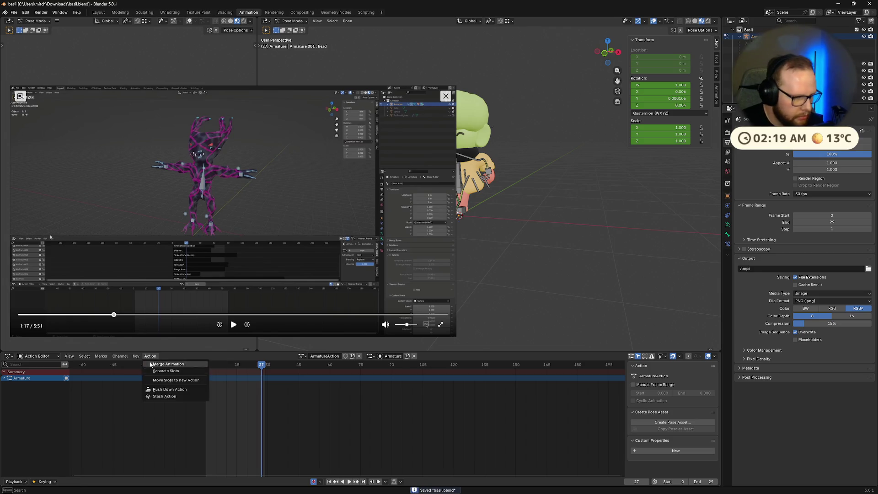
{"action": "left_click", "coordinate": [168, 389]}
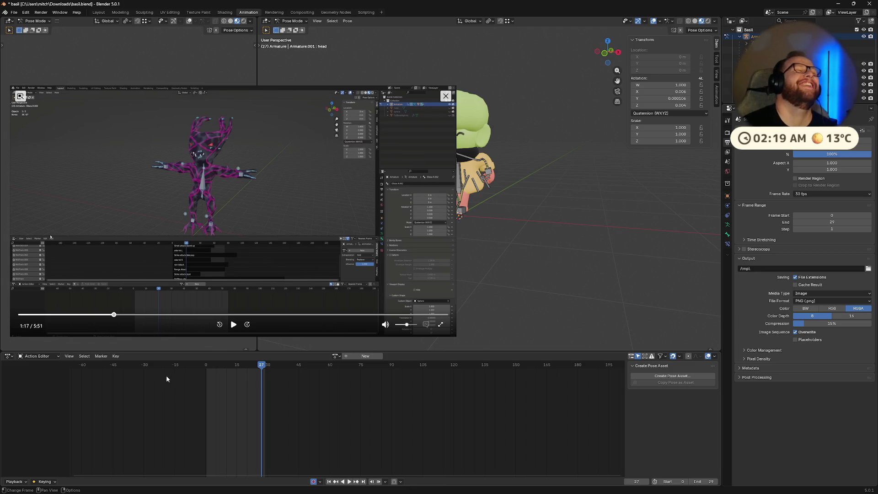
{"action": "left_click", "coordinate": [234, 325]}
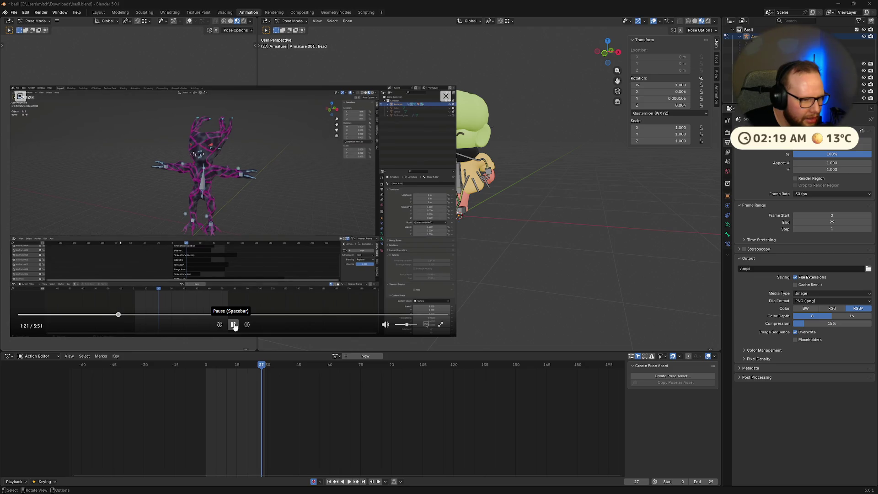
{"action": "left_click", "coordinate": [234, 325]}
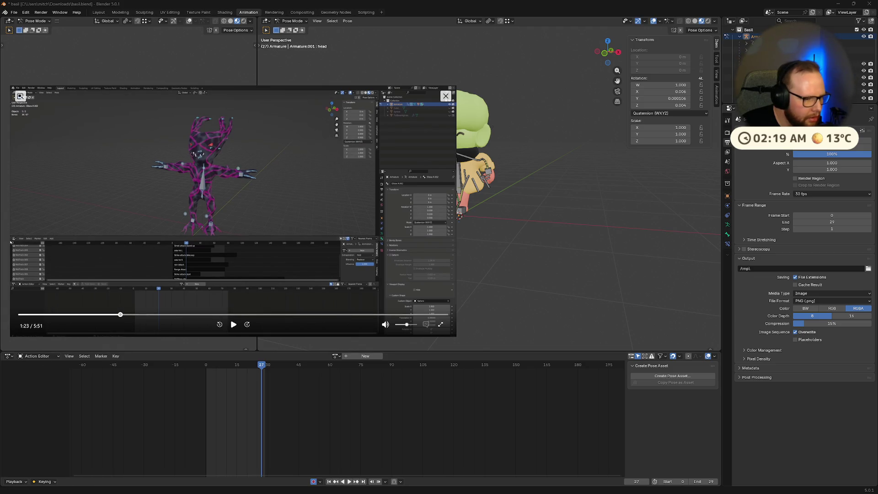
Switch the bottom editor to Timeline and play to confirm the animation still runs.
{"action": "left_click", "coordinate": [9, 356]}
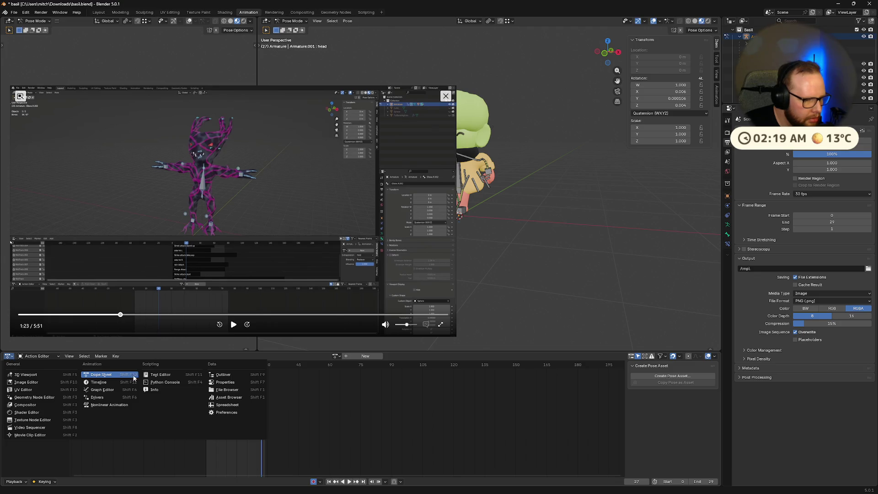
{"action": "left_click", "coordinate": [103, 375]}
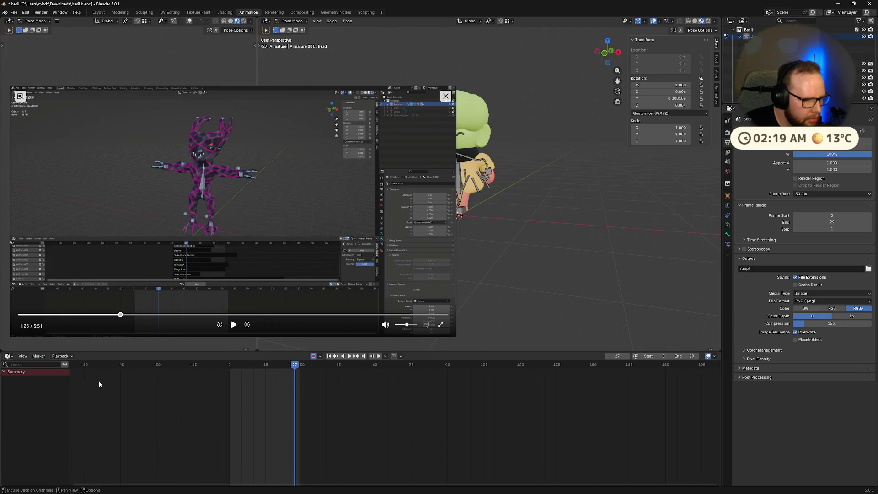
{"action": "left_click", "coordinate": [349, 357]}
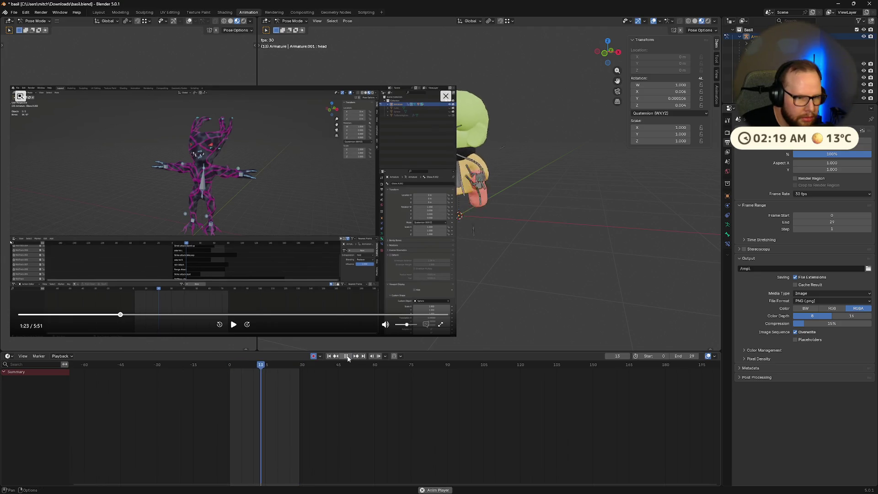
Return to the Action Editor, play and stop the run cycle, then show the Nonlinear Animation editor.
{"action": "left_click", "coordinate": [9, 356]}
{"action": "left_click", "coordinate": [107, 375]}
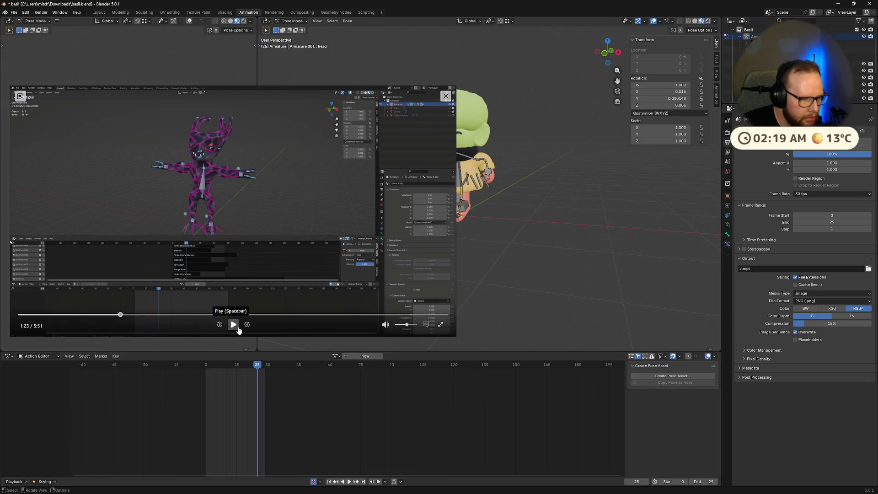
{"action": "left_click", "coordinate": [350, 482]}
{"action": "left_click", "coordinate": [349, 482]}
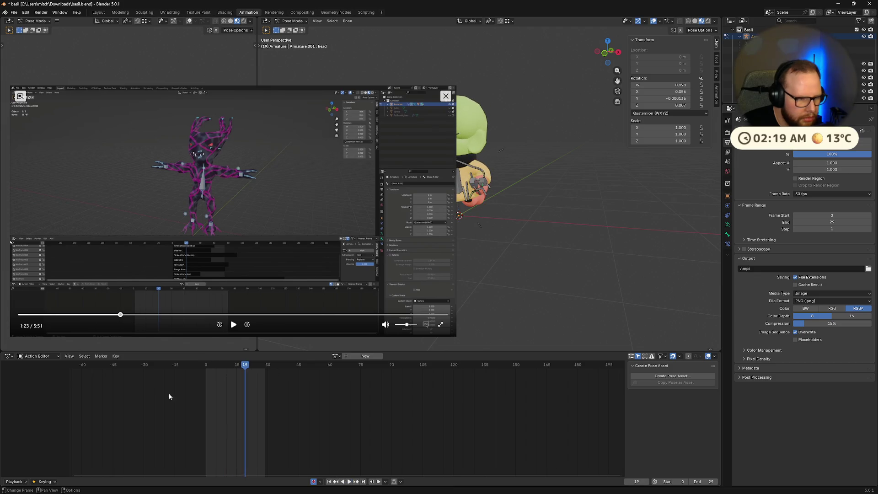
{"action": "left_click", "coordinate": [234, 324]}
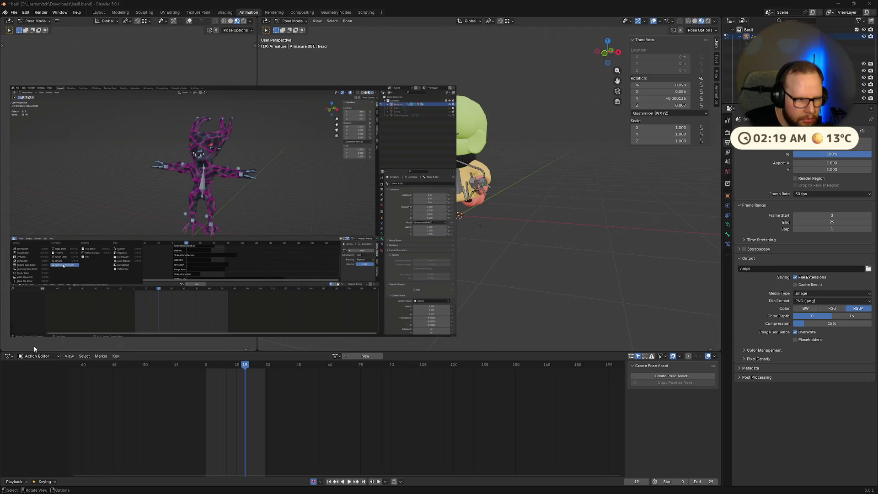
{"action": "left_click", "coordinate": [8, 357]}
{"action": "left_click", "coordinate": [118, 404]}
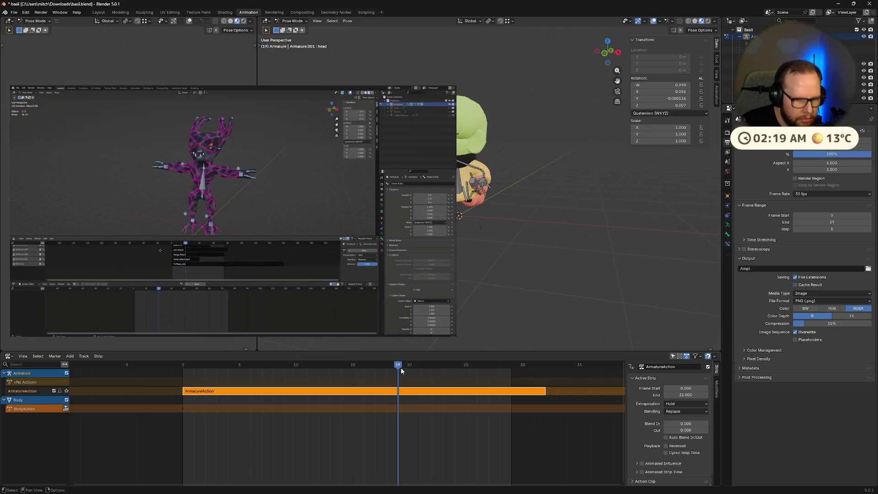
Drag the playhead back to frame 0 in the NLA editor.
{"action": "mouse_move", "coordinate": [369, 365]}
{"action": "left_mouse_down"}
{"action": "mouse_move", "coordinate": [180, 383]}
{"action": "mouse_move", "coordinate": [512, 394]}
{"action": "mouse_move", "coordinate": [180, 399]}
{"action": "mouse_move", "coordinate": [507, 385]}
{"action": "mouse_move", "coordinate": [183, 392]}
{"action": "left_mouse_up"}
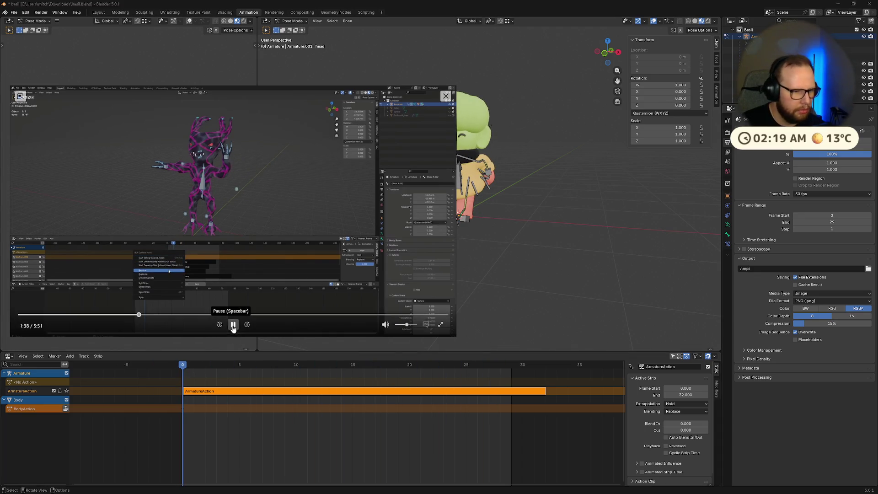
{"action": "scroll", "coordinate": [335, 413], "scroll_direction": "down", "scroll_amount": 5}
{"action": "scroll", "coordinate": [336, 414], "scroll_direction": "down", "scroll_amount": 1}
{"action": "scroll", "coordinate": [335, 413], "scroll_direction": "up", "scroll_amount": 4}
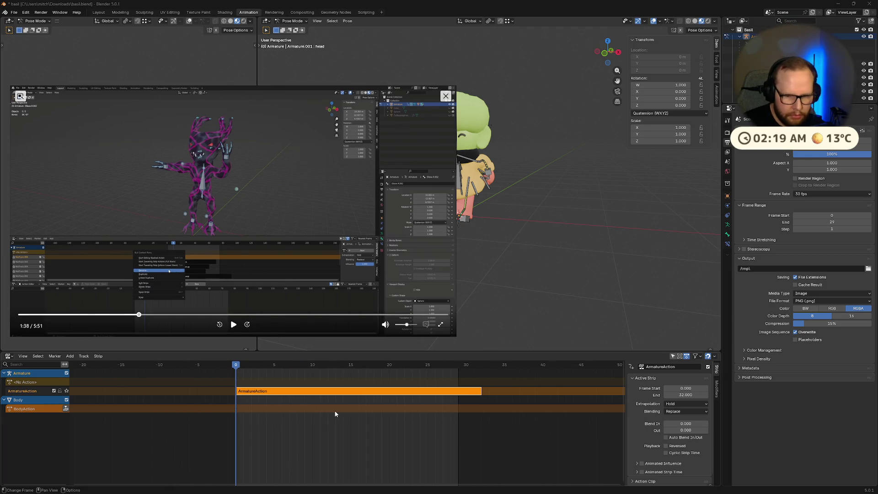
Set the ArmatureAction strip's end frame to 29 and play the trimmed animation.
{"action": "left_click", "coordinate": [456, 381]}
{"action": "left_click", "coordinate": [456, 393]}
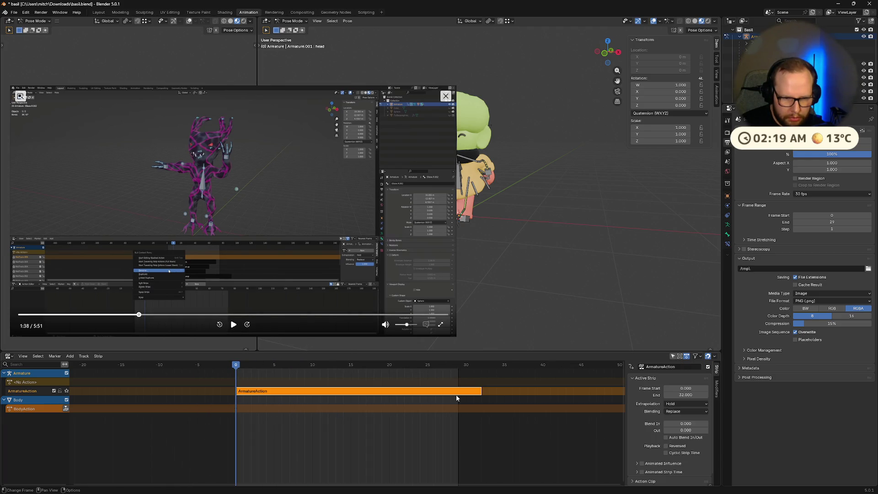
{"action": "left_click", "coordinate": [691, 396]}
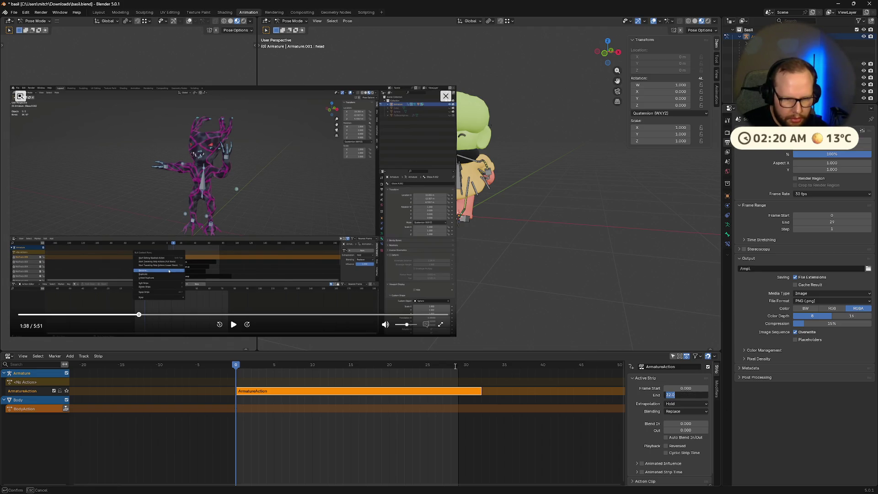
{"action": "left_click", "coordinate": [455, 366]}
{"action": "left_click", "coordinate": [457, 366]}
{"action": "left_click", "coordinate": [699, 395]}
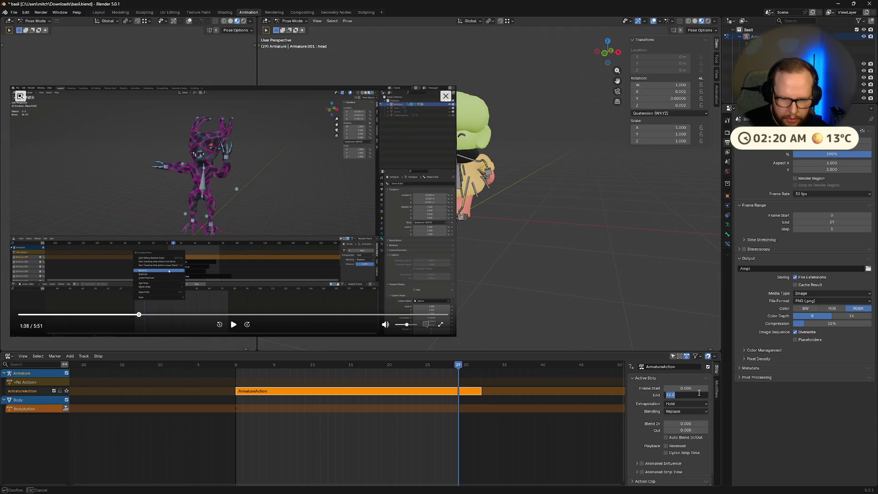
{"action": "type", "text": "29"}
{"action": "key", "text": "Return"}
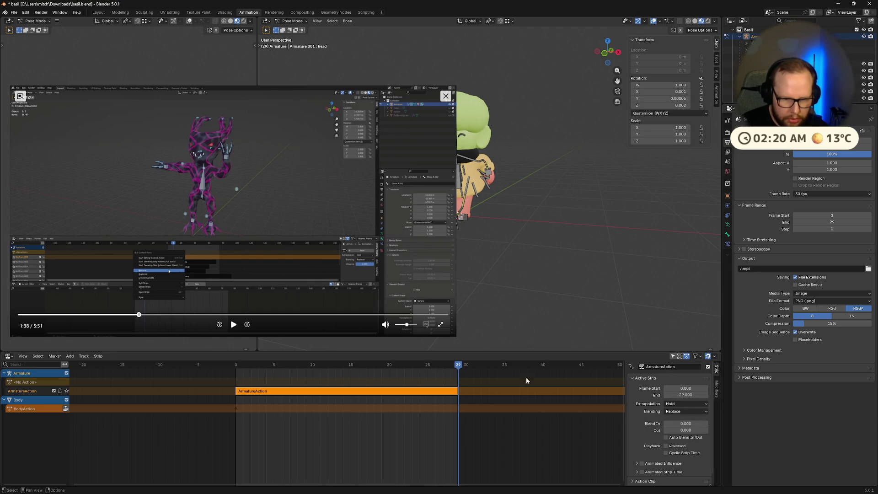
{"action": "key", "text": "space"}
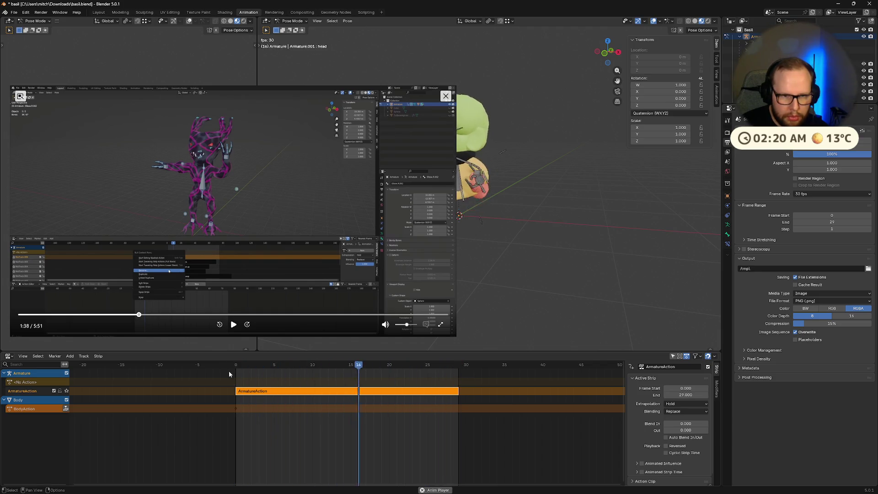
Shrink and re-enlarge the reference video window, briefly playing then pausing it.
{"action": "left_click_drag", "start_coordinate": [455, 90], "coordinate": [299, 169]}
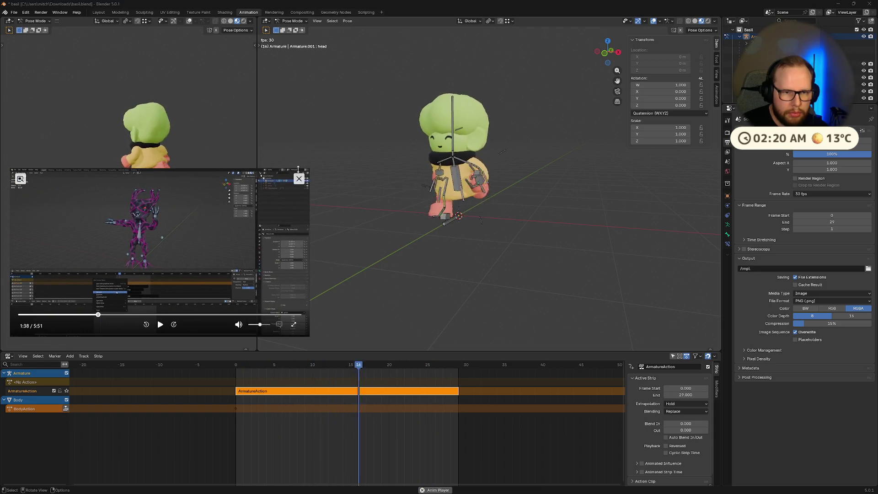
{"action": "left_click", "coordinate": [160, 325]}
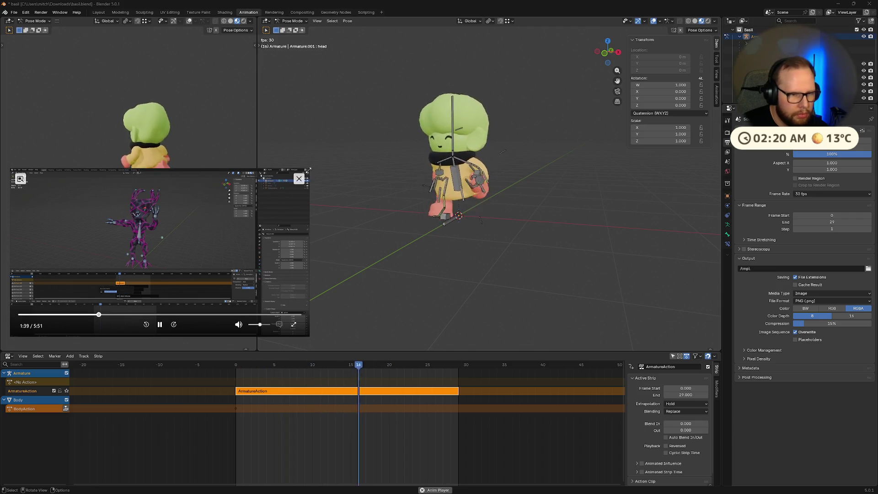
{"action": "left_click_drag", "start_coordinate": [309, 168], "coordinate": [515, 53]}
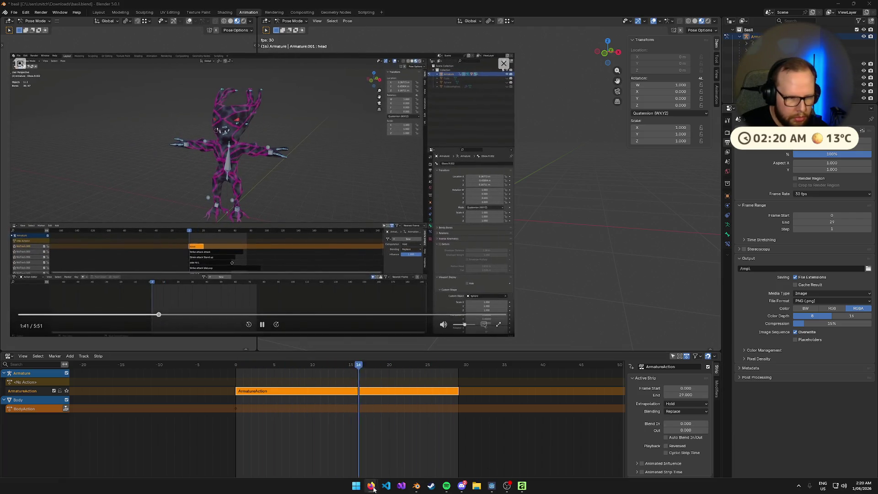
{"action": "left_click", "coordinate": [262, 325]}
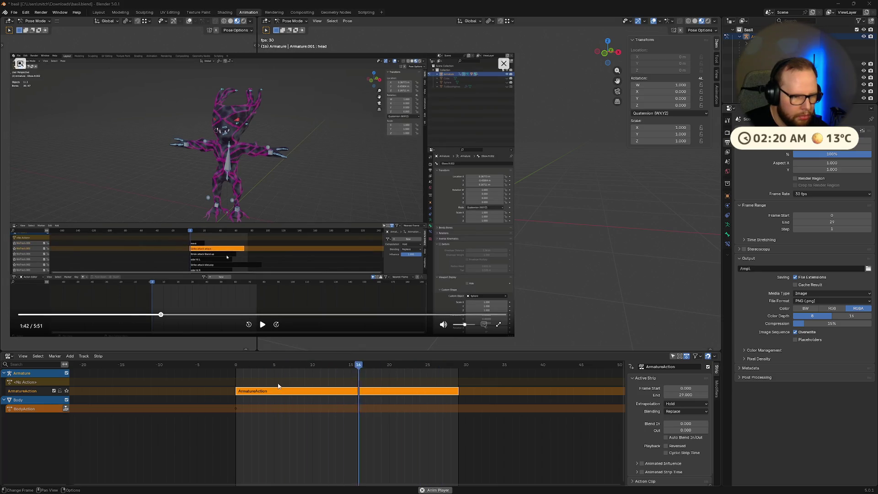
Rename the ArmatureAction NLA strip to 'Run'.
{"action": "left_click", "coordinate": [429, 467]}
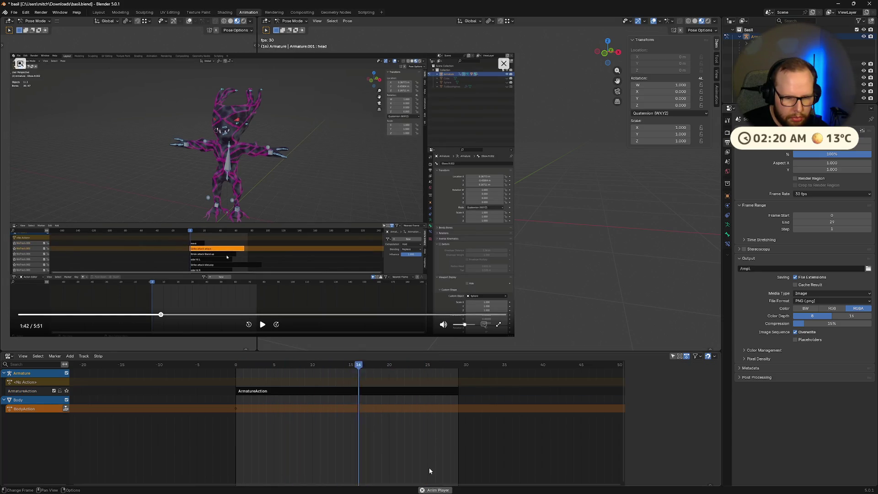
{"action": "left_click", "coordinate": [262, 392]}
{"action": "right_click", "coordinate": [242, 391]}
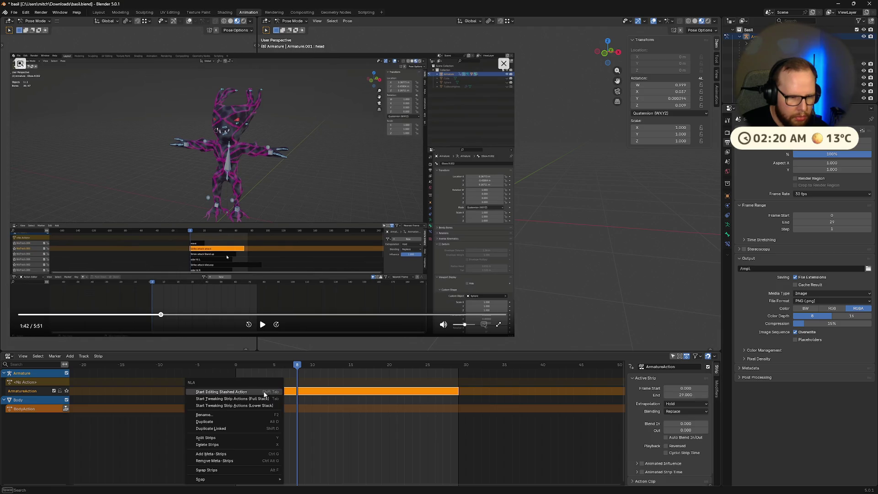
{"action": "left_click", "coordinate": [241, 415]}
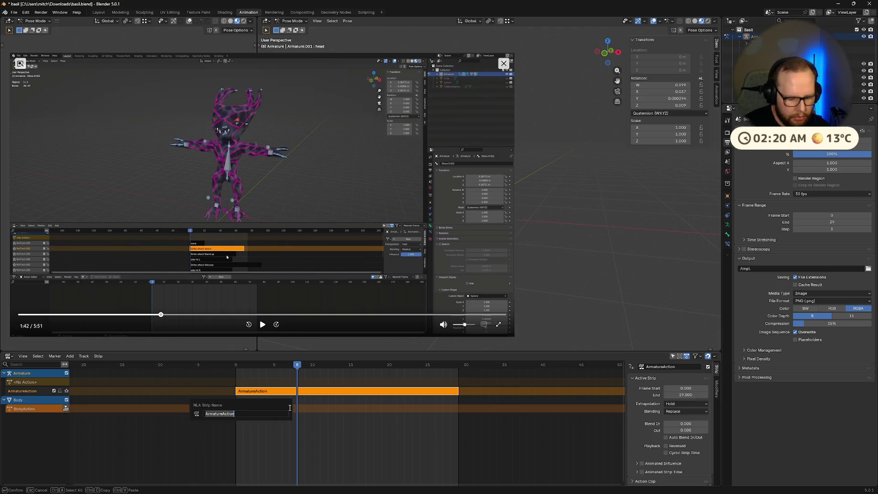
{"action": "type", "text": "Runb"}
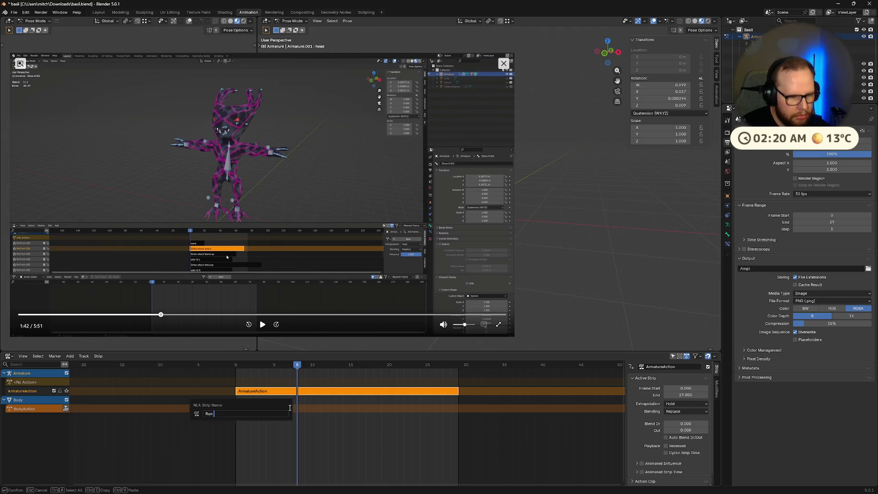
{"action": "key", "text": "Return"}
{"action": "left_click", "coordinate": [262, 324]}
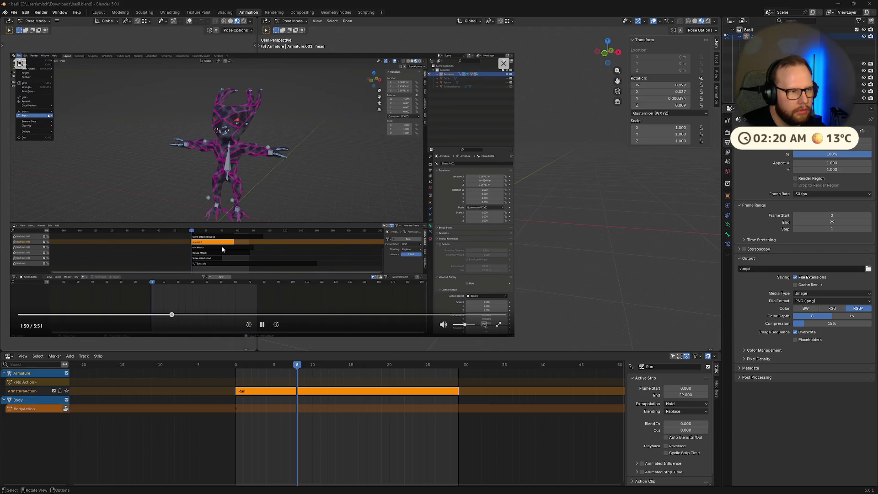
Pause the reference video and save basil.blend.
{"action": "left_click", "coordinate": [264, 328]}
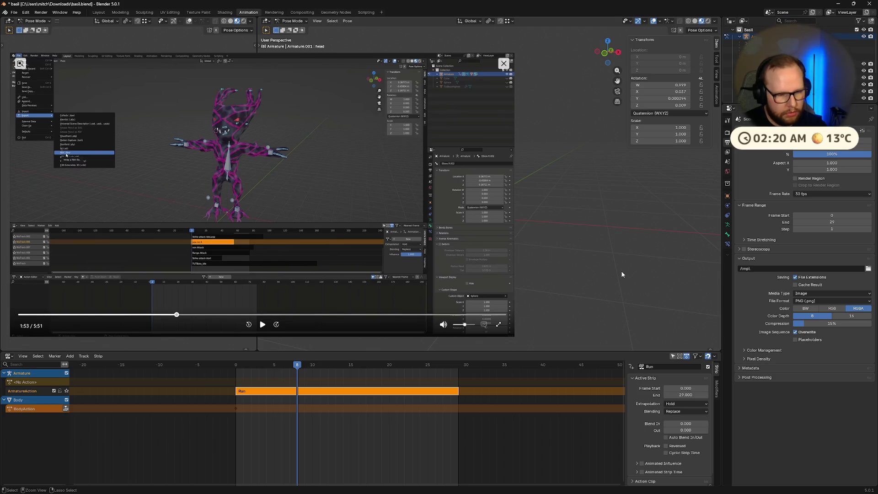
{"action": "key", "text": "ctrl+s"}
{"action": "left_click", "coordinate": [17, 12]}
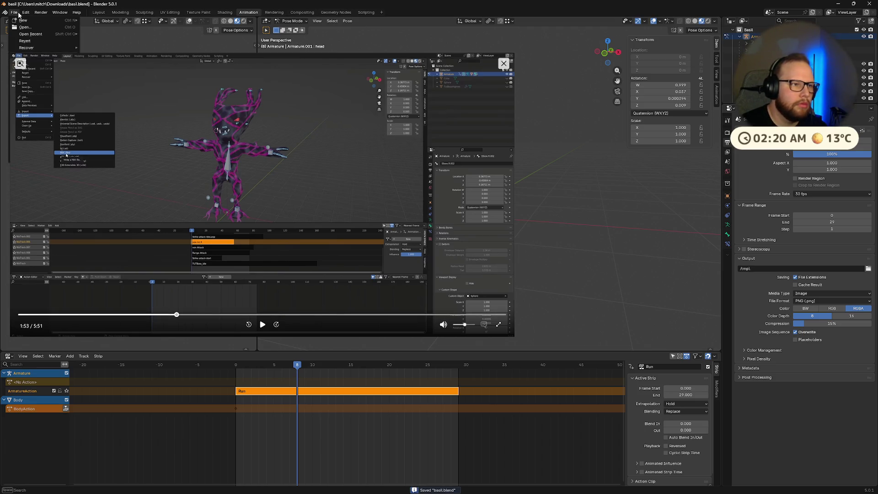
{"action": "mouse_move", "coordinate": [25, 13]}
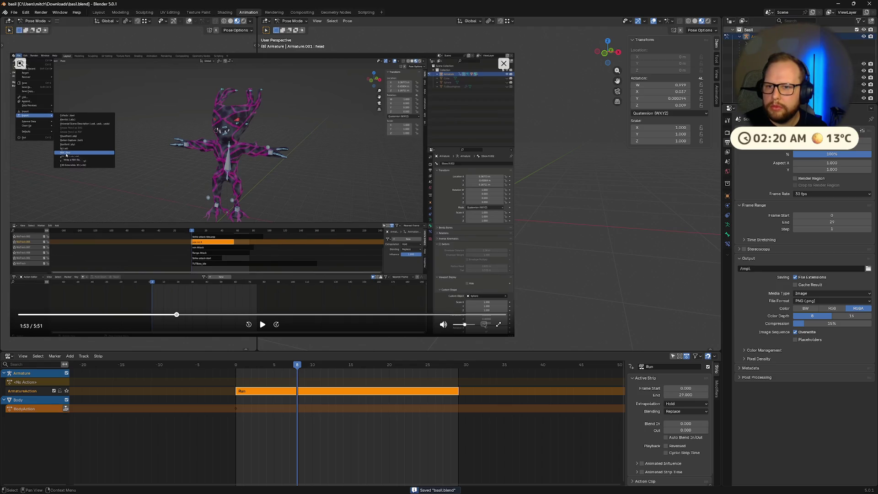
{"action": "scroll", "coordinate": [750, 50], "scroll_direction": "down", "scroll_amount": 5}
{"action": "scroll", "coordinate": [750, 50], "scroll_direction": "up", "scroll_amount": 5}
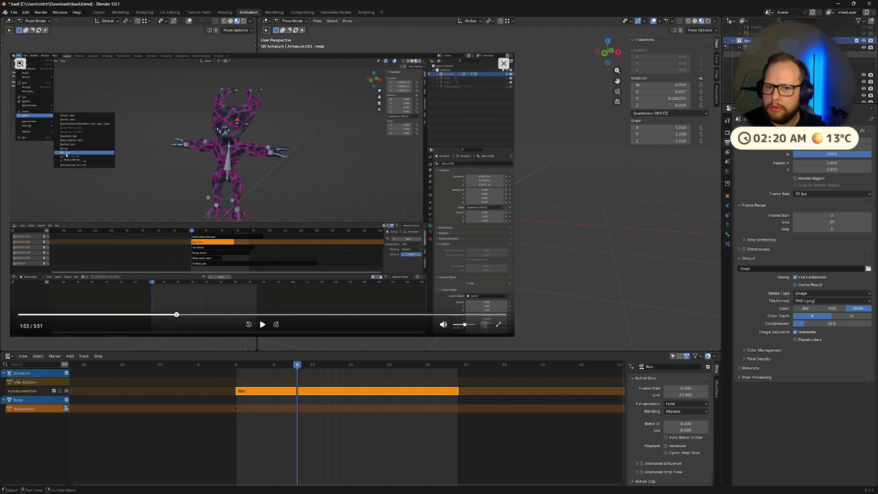
{"action": "left_click", "coordinate": [14, 13]}
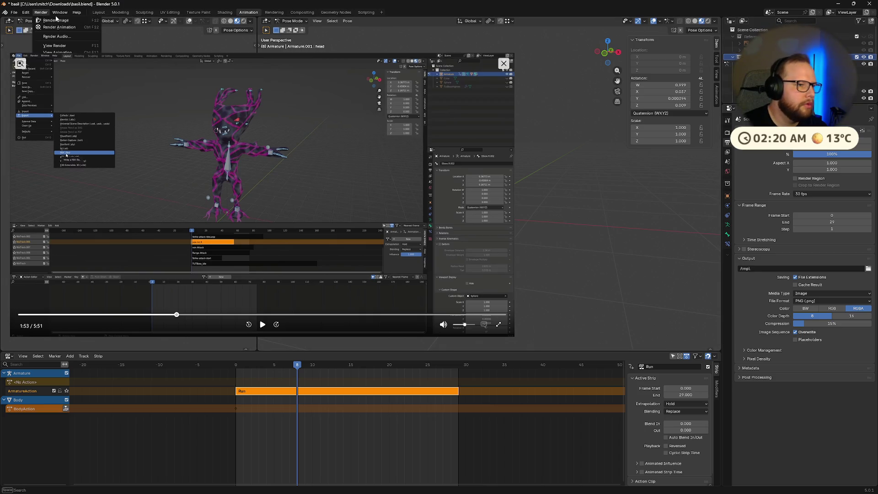
{"action": "key", "text": "ctrl+s"}
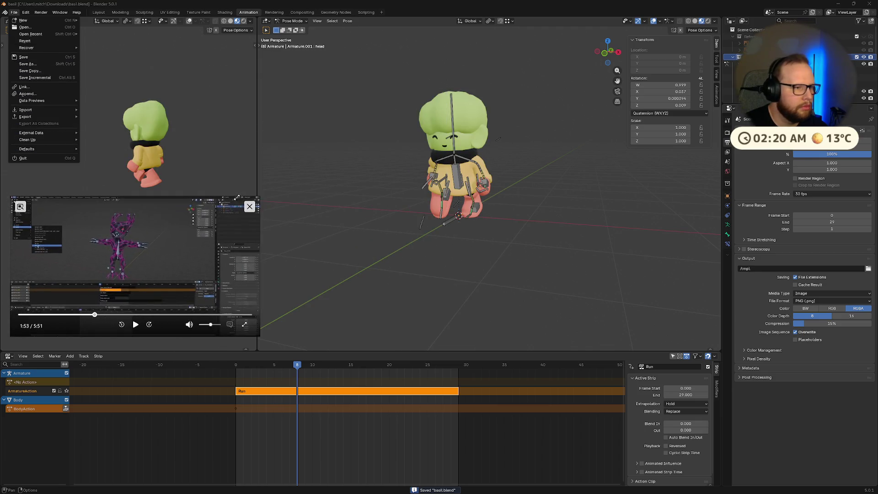
{"action": "key", "text": "Escape"}
Choose File > Export > glTF 2.0.
{"action": "left_click", "coordinate": [14, 12]}
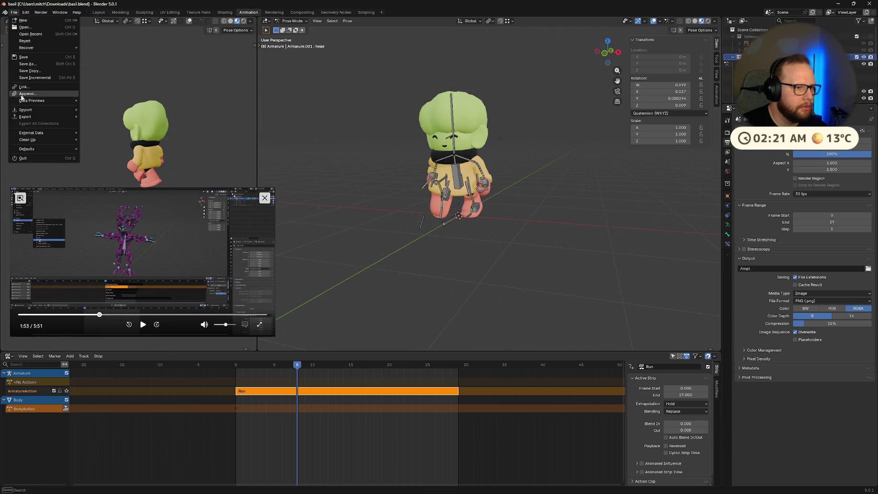
{"action": "mouse_move", "coordinate": [28, 117]}
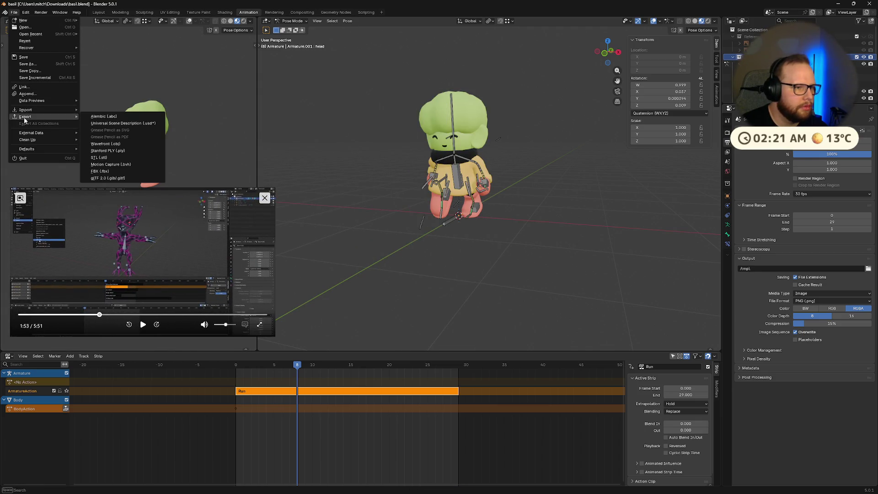
{"action": "left_click", "coordinate": [114, 178]}
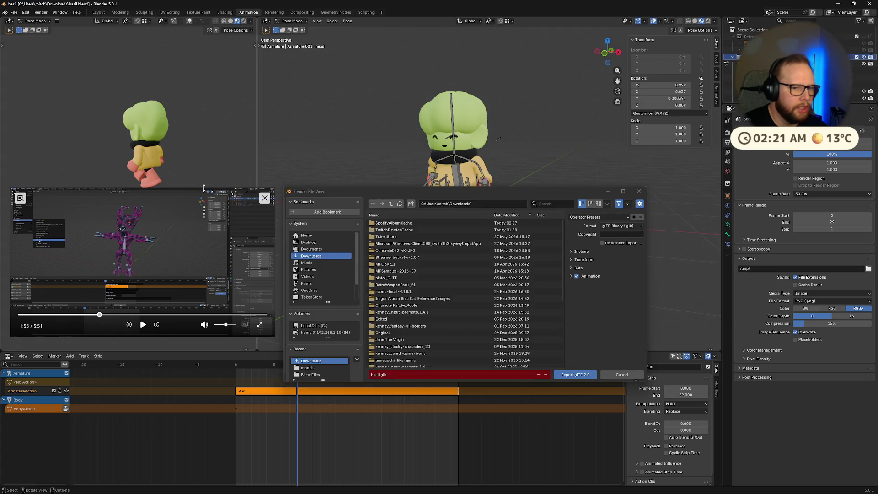
Review the Transform and Data export options in the glTF 2.0 export window.
{"action": "left_click", "coordinate": [572, 259]}
{"action": "left_click", "coordinate": [573, 259]}
{"action": "left_click", "coordinate": [572, 259]}
{"action": "left_click", "coordinate": [572, 260]}
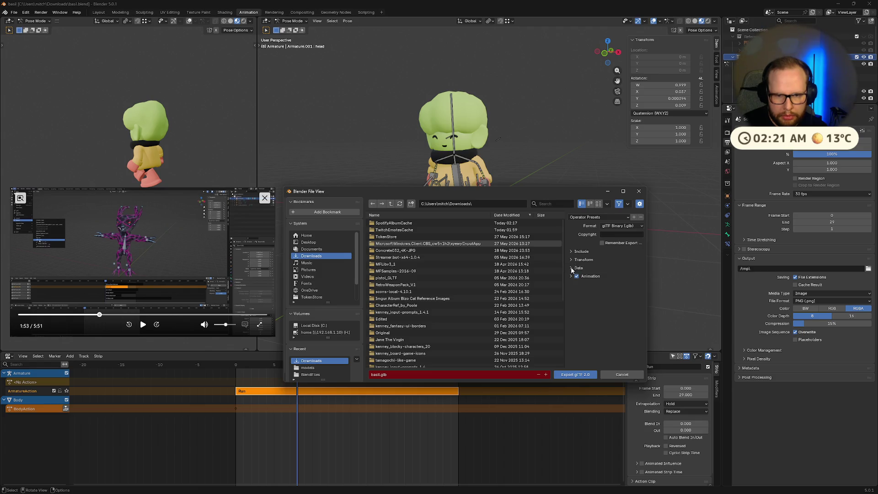
{"action": "left_click", "coordinate": [572, 269]}
{"action": "left_click", "coordinate": [572, 287]}
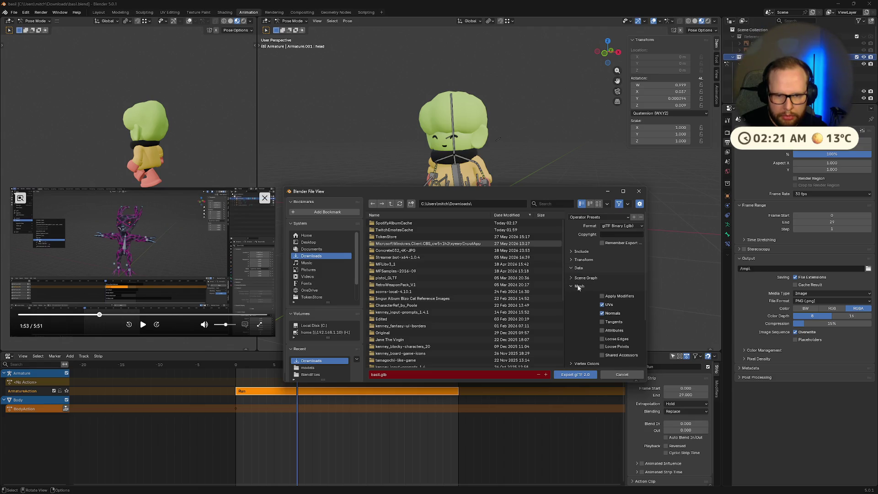
Check the Mesh, Armature and Animation options, then export basil.glb.
{"action": "scroll", "coordinate": [602, 298], "scroll_direction": "down", "scroll_amount": 3}
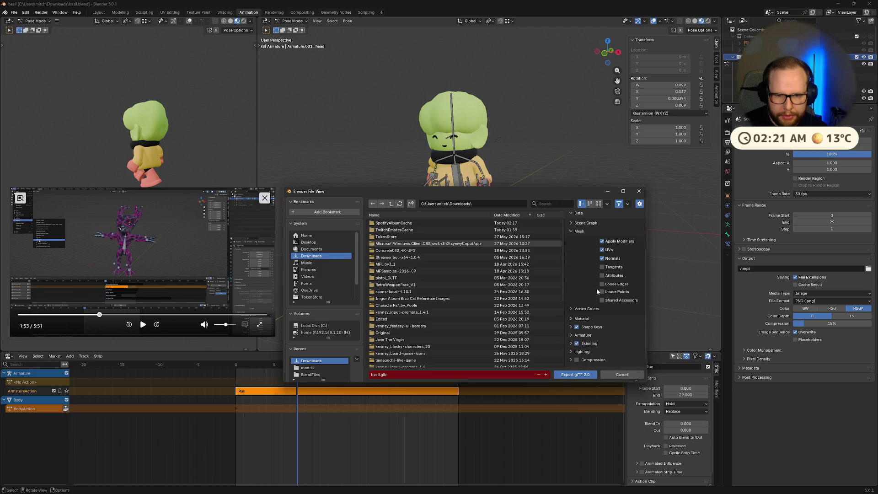
{"action": "left_click", "coordinate": [574, 335]}
{"action": "scroll", "coordinate": [569, 329], "scroll_direction": "down", "scroll_amount": 3}
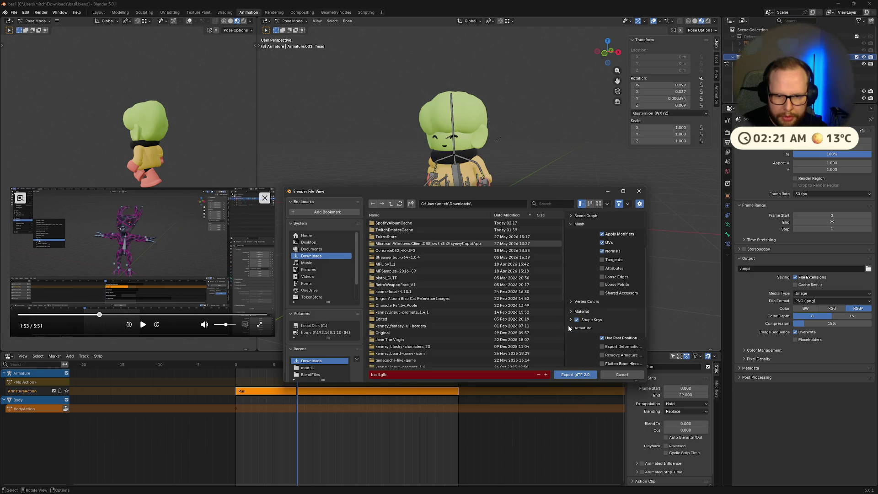
{"action": "left_click", "coordinate": [570, 287]}
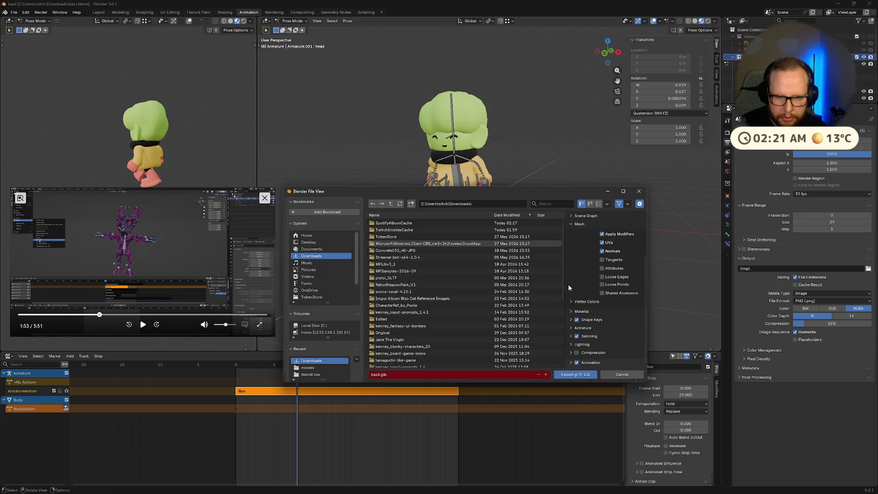
{"action": "left_click", "coordinate": [572, 363]}
{"action": "scroll", "coordinate": [592, 329], "scroll_direction": "down", "scroll_amount": 2}
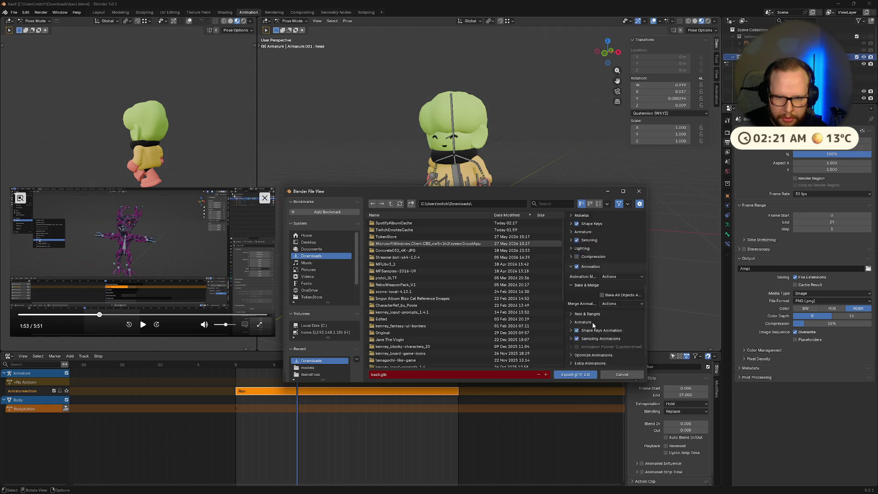
{"action": "scroll", "coordinate": [591, 322], "scroll_direction": "up", "scroll_amount": 6}
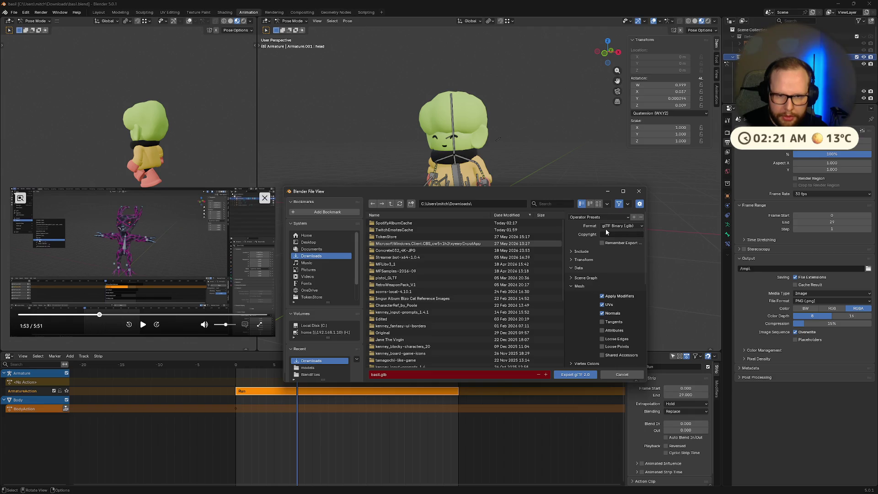
{"action": "left_click", "coordinate": [573, 377]}
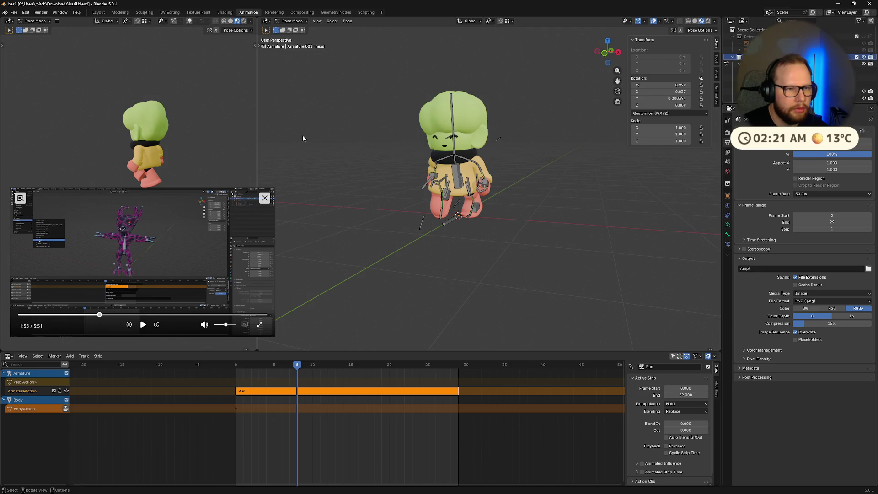
Return the armature to Object Mode and open File Explorer over Godot.
{"action": "key", "text": "ctrl+Tab"}
{"action": "key", "text": "alt+Tab"}
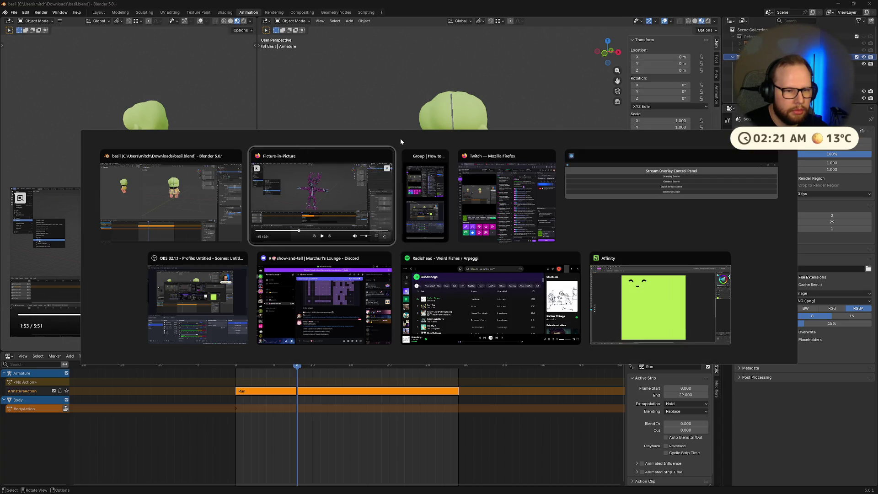
{"action": "key", "text": "alt+Tab"}
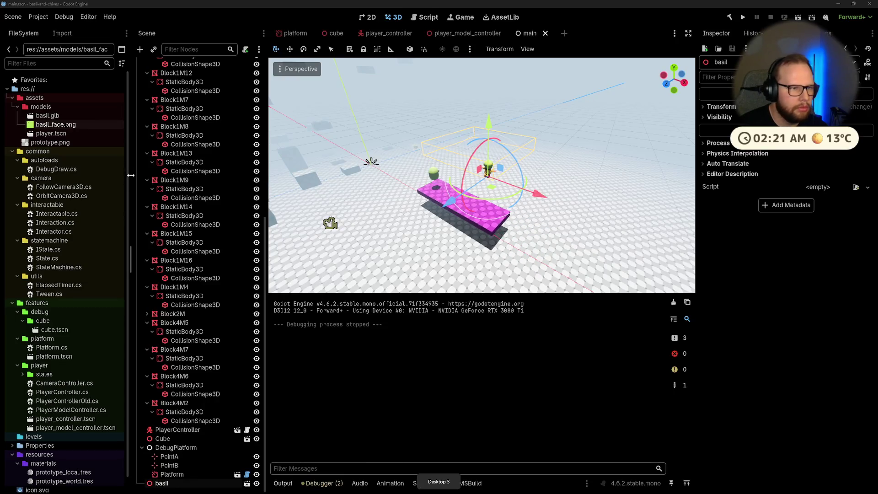
{"action": "key", "text": "super+e"}
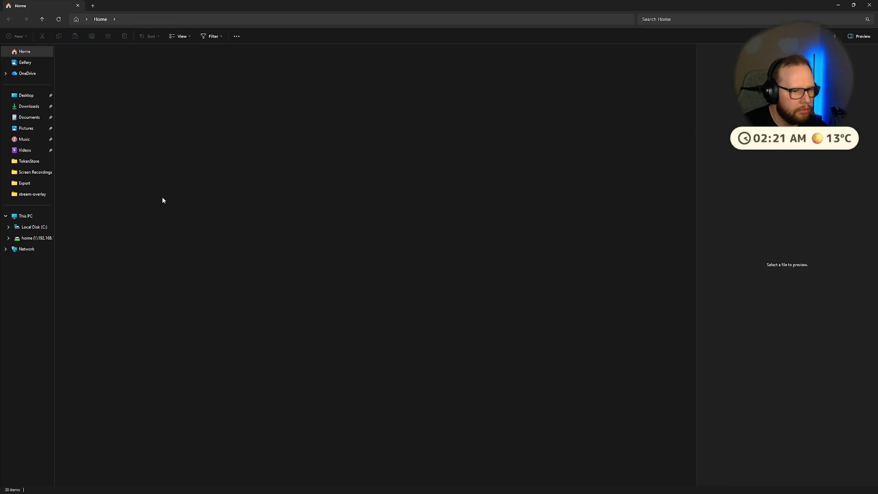
Resize File Explorer over Godot and select basil.glb in the Downloads folder.
{"action": "double_click", "coordinate": [179, 11]}
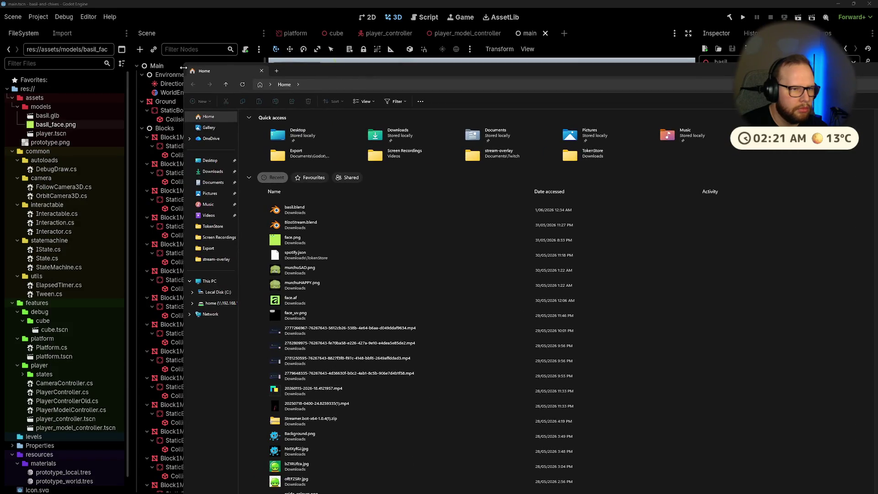
{"action": "mouse_move", "coordinate": [182, 64]}
{"action": "left_mouse_down"}
{"action": "mouse_move", "coordinate": [202, 90]}
{"action": "mouse_move", "coordinate": [450, 284]}
{"action": "mouse_move", "coordinate": [268, 82]}
{"action": "left_mouse_up"}
{"action": "left_click_drag", "start_coordinate": [415, 95], "coordinate": [424, 134]}
{"action": "left_click", "coordinate": [305, 230]}
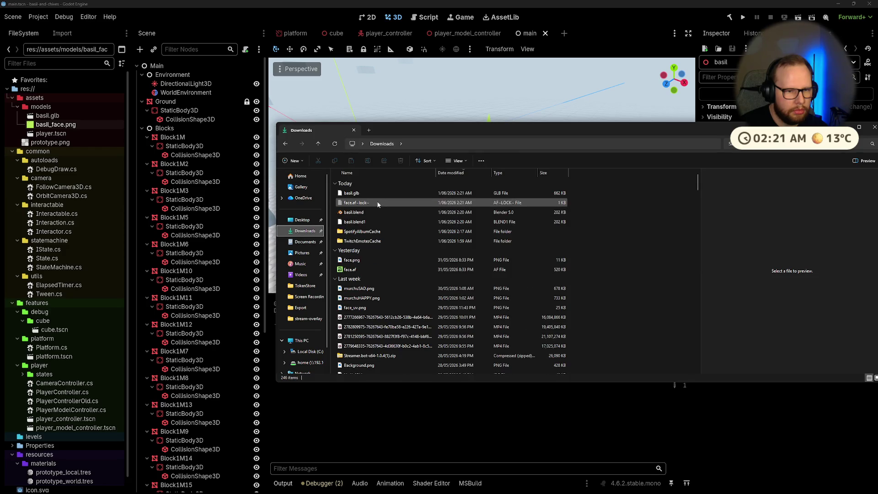
{"action": "left_click", "coordinate": [352, 193]}
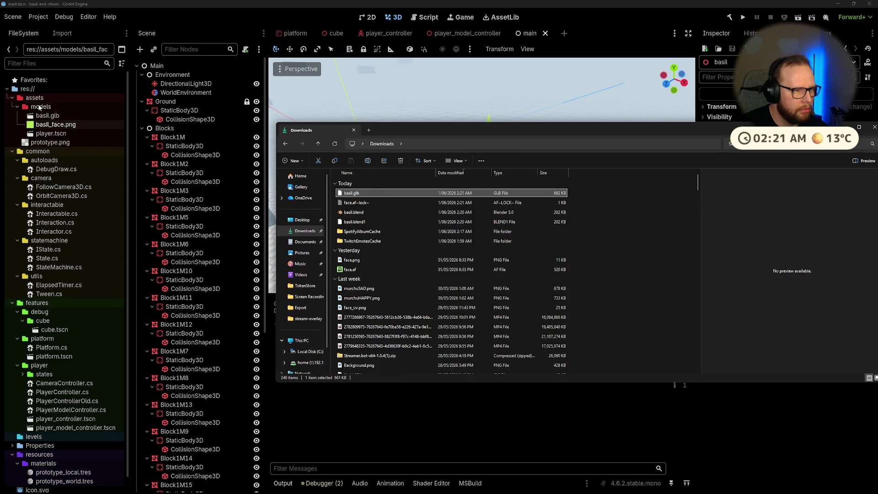
{"action": "left_click", "coordinate": [44, 116]}
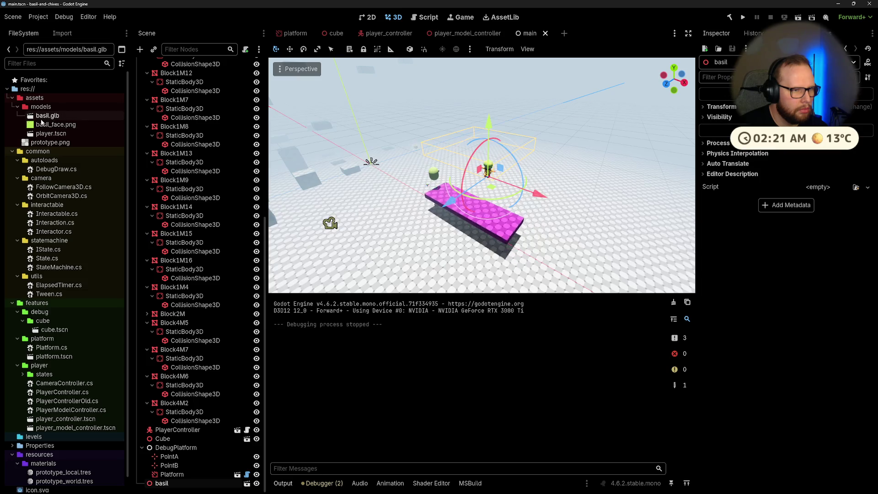
Preview the ArmatureAction and BodyAction animations in basil.glb's Advanced Import Settings.
{"action": "double_click", "coordinate": [43, 118]}
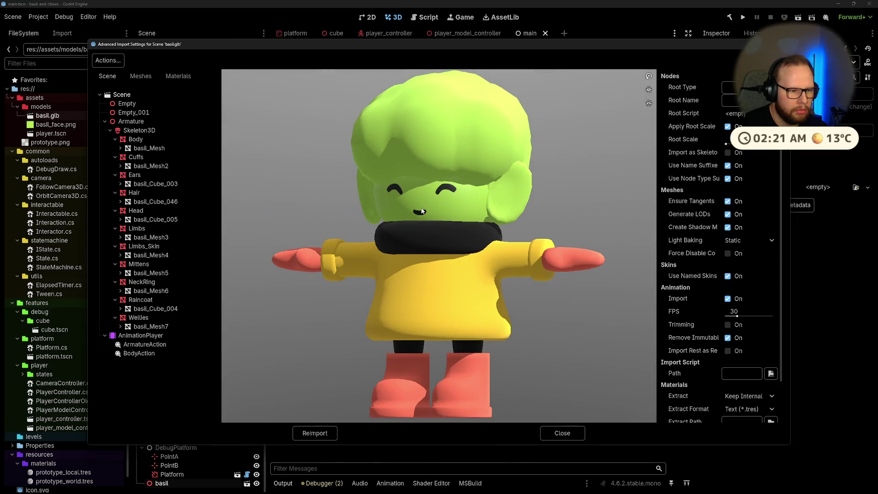
{"action": "left_click", "coordinate": [136, 346]}
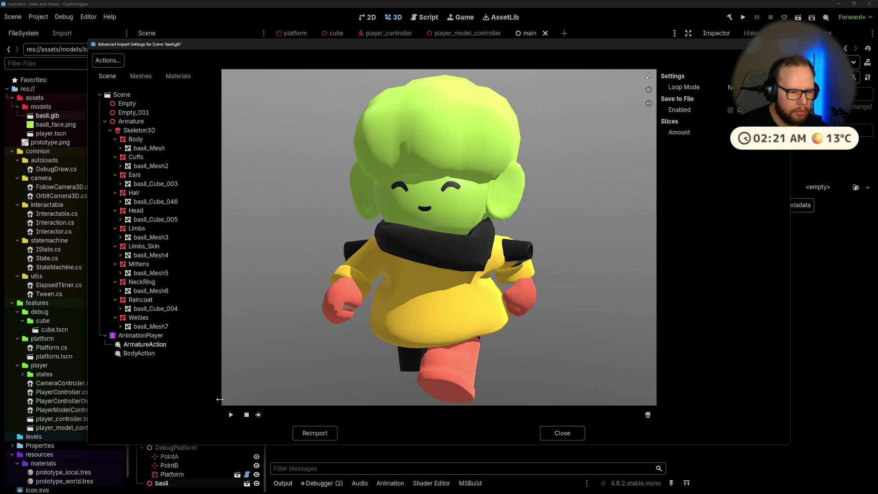
{"action": "left_click", "coordinate": [231, 415]}
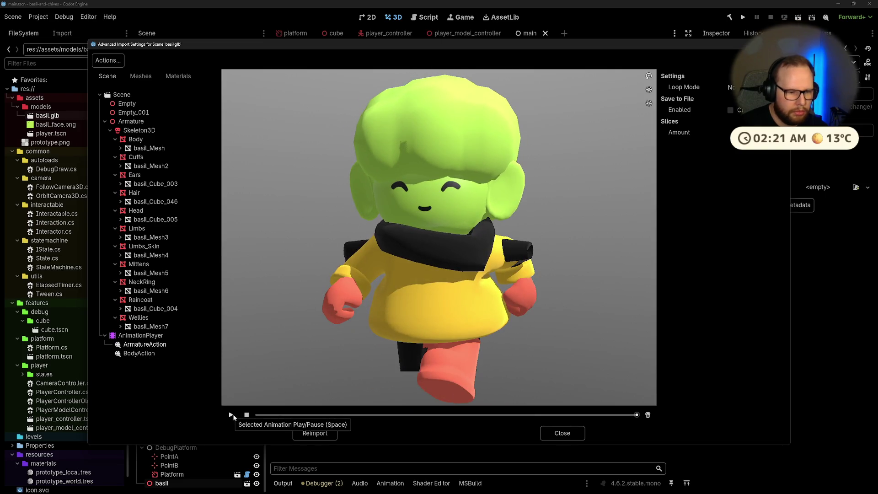
{"action": "left_click", "coordinate": [131, 353]}
{"action": "left_click", "coordinate": [231, 415]}
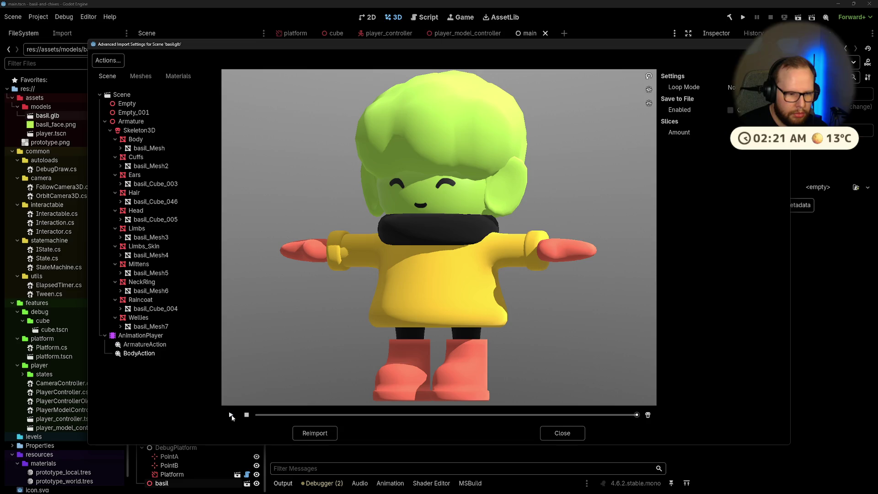
{"action": "left_click", "coordinate": [145, 344]}
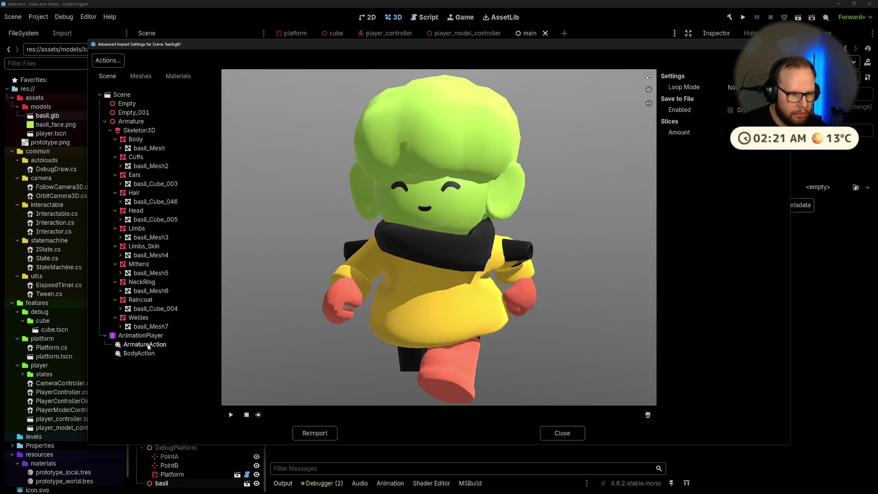
{"action": "left_click", "coordinate": [231, 415]}
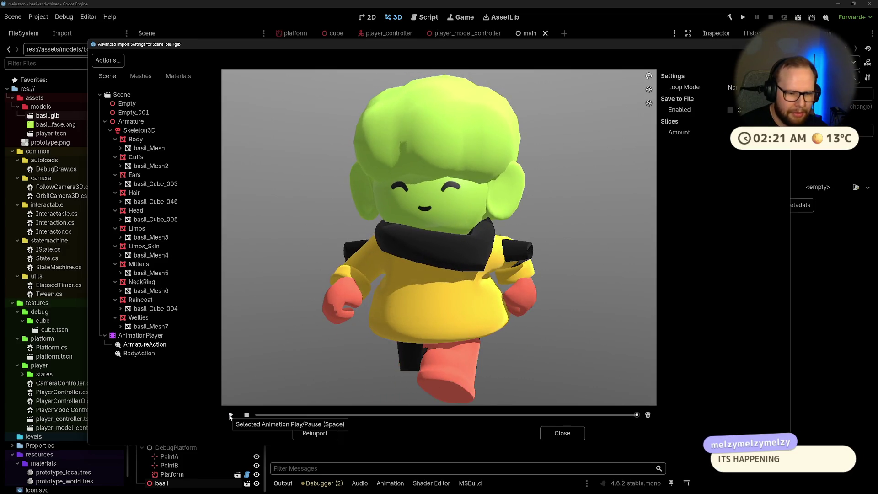
Set ArmatureAction's Loop Mode to Linear, reimport, and reopen basil.glb's import settings.
{"action": "left_click", "coordinate": [732, 87]}
{"action": "left_click", "coordinate": [741, 109]}
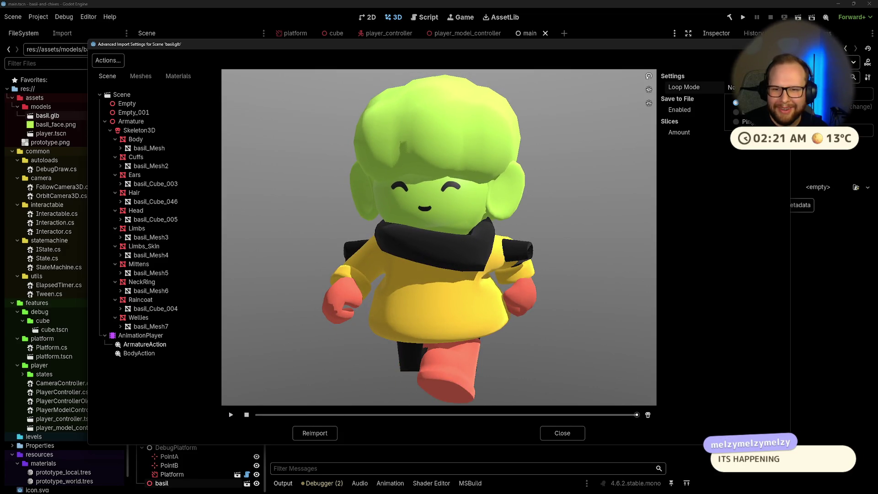
{"action": "left_click", "coordinate": [304, 433]}
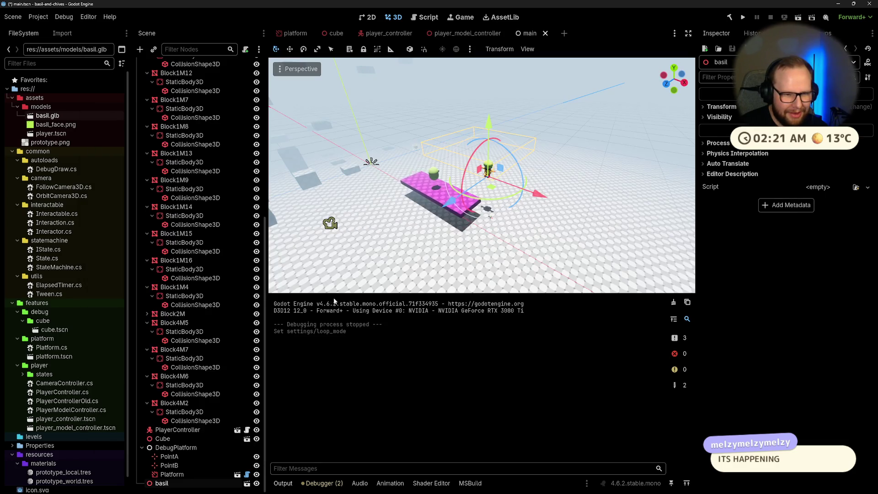
{"action": "double_click", "coordinate": [60, 116]}
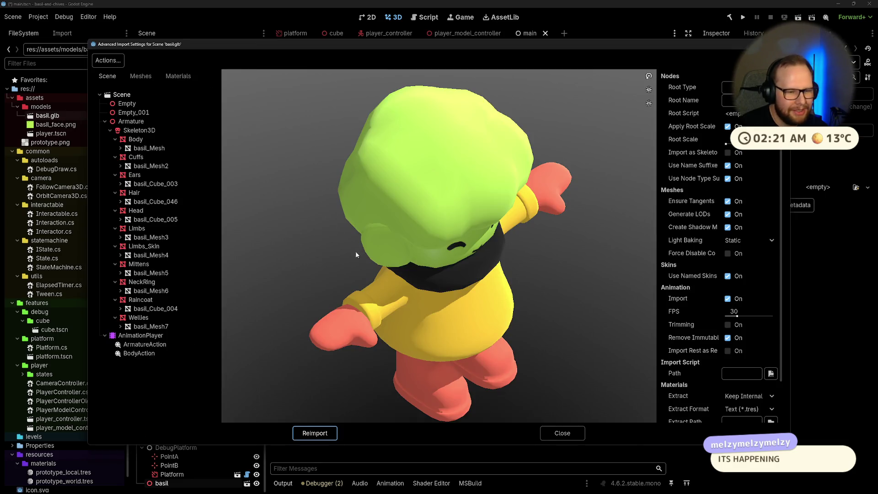
{"action": "key", "text": "alt+Tab"}
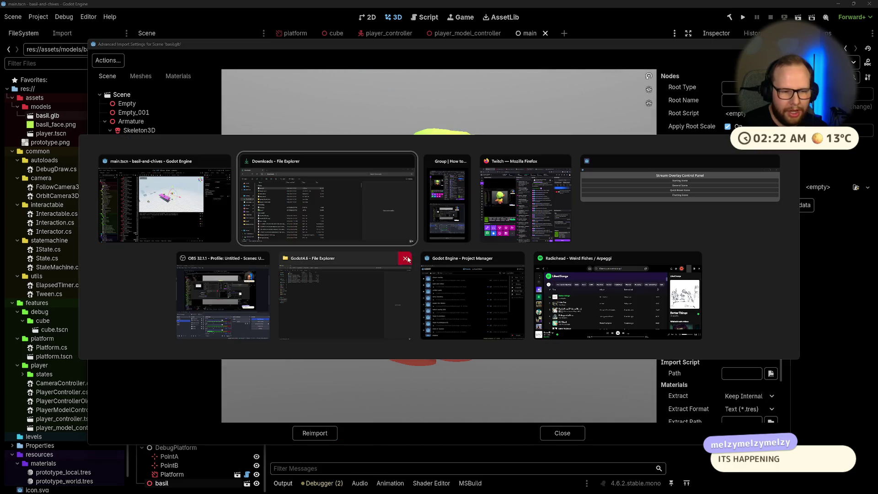
{"action": "left_click", "coordinate": [192, 192]}
{"action": "key", "text": "ctrl+super+Right"}
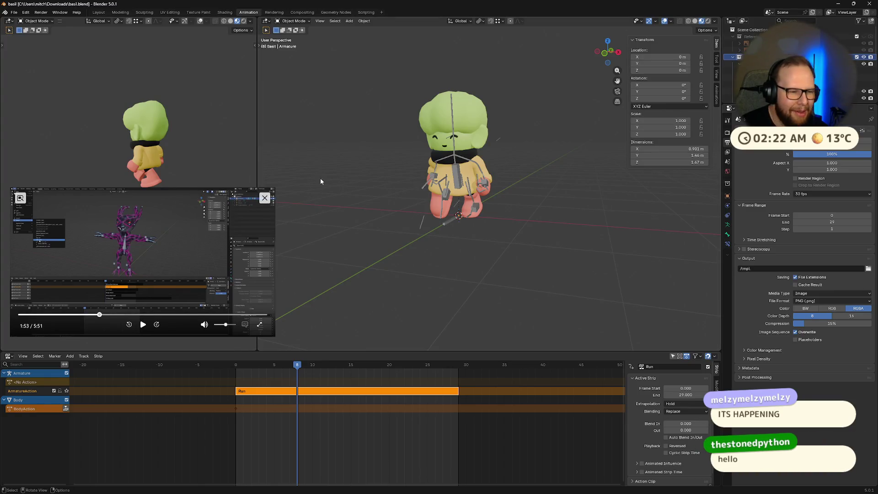
{"action": "mouse_move", "coordinate": [273, 188]}
{"action": "left_mouse_down"}
{"action": "mouse_move", "coordinate": [226, 215]}
{"action": "mouse_move", "coordinate": [250, 206]}
{"action": "left_mouse_up"}
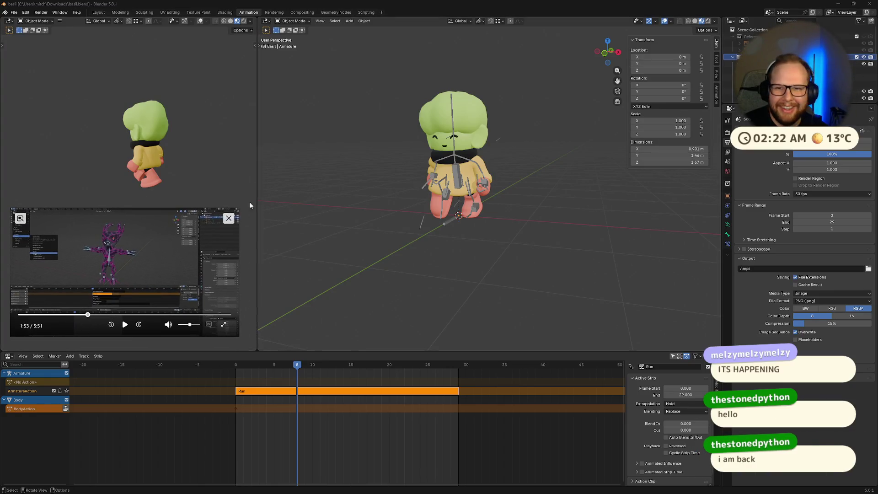
{"action": "scroll", "coordinate": [800, 69], "scroll_direction": "down", "scroll_amount": 3}
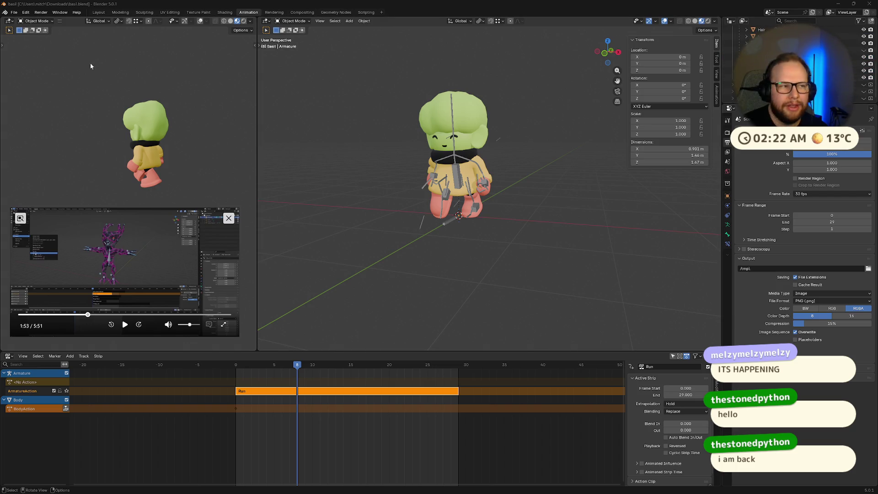
Export the scene as glTF 2.0 with Limit to Visible Objects enabled.
{"action": "left_click", "coordinate": [13, 13]}
{"action": "mouse_move", "coordinate": [30, 116]}
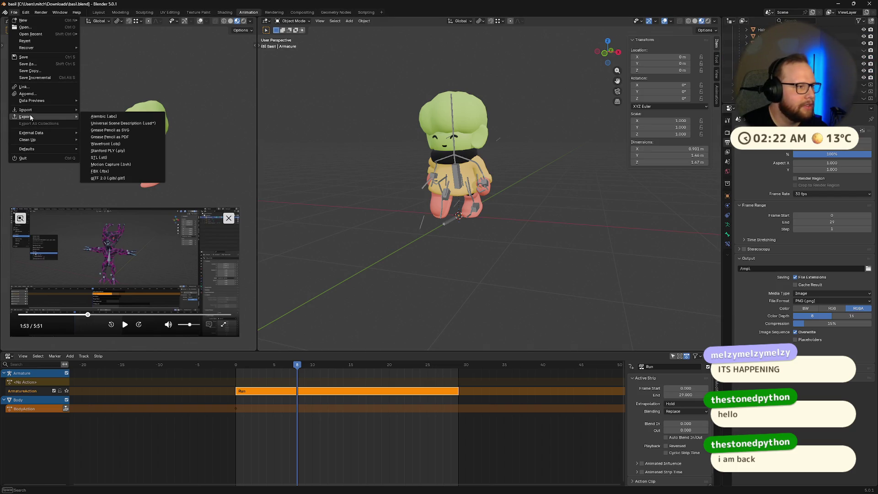
{"action": "left_click", "coordinate": [114, 179]}
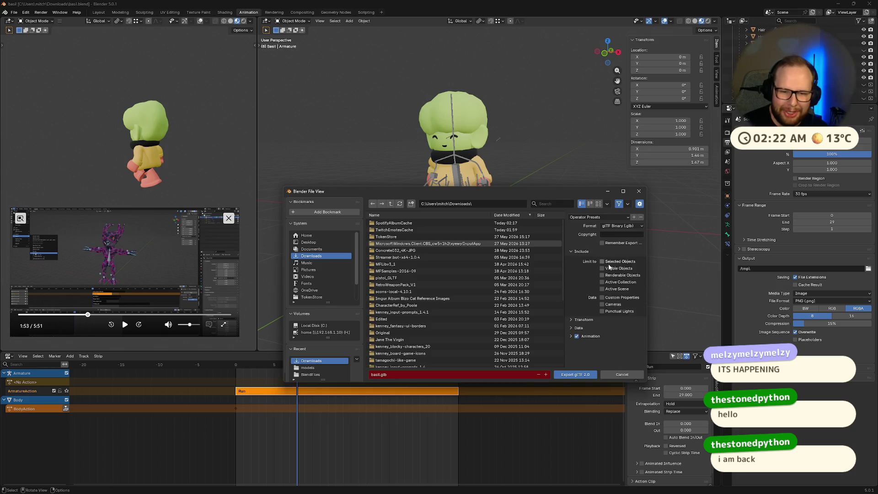
{"action": "left_click", "coordinate": [602, 268]}
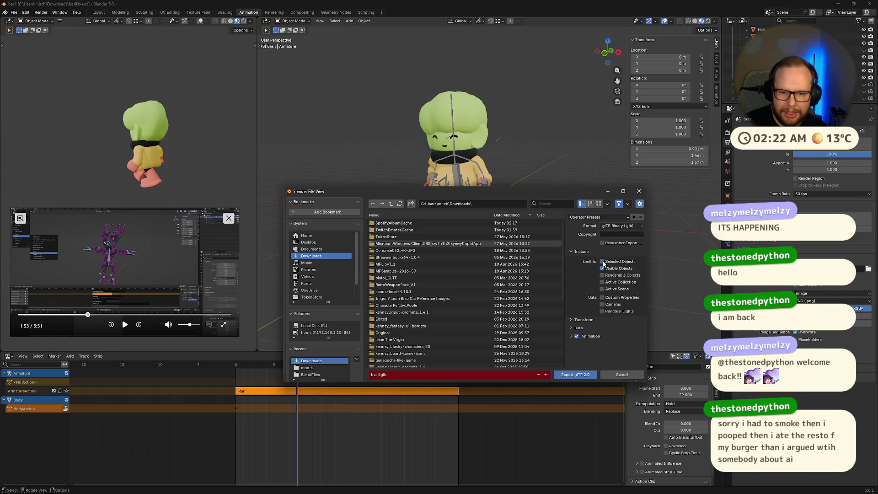
{"action": "left_click", "coordinate": [575, 374]}
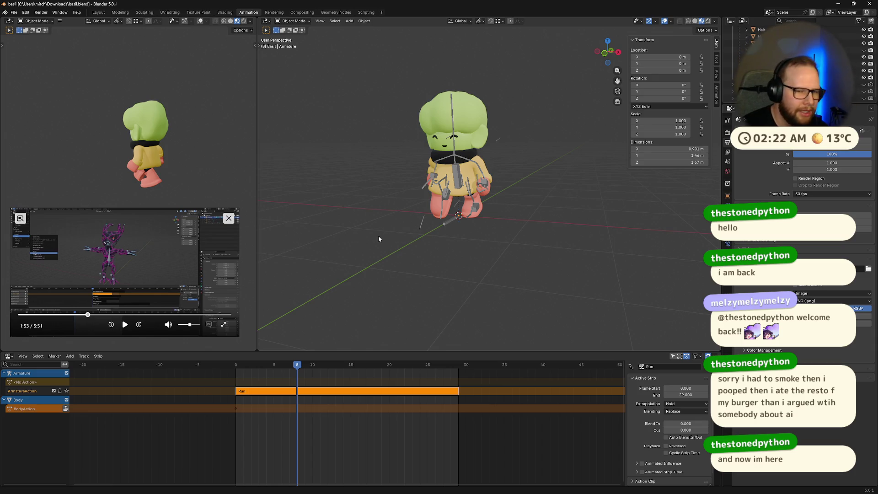
{"action": "key", "text": "ctrl+super+Right"}
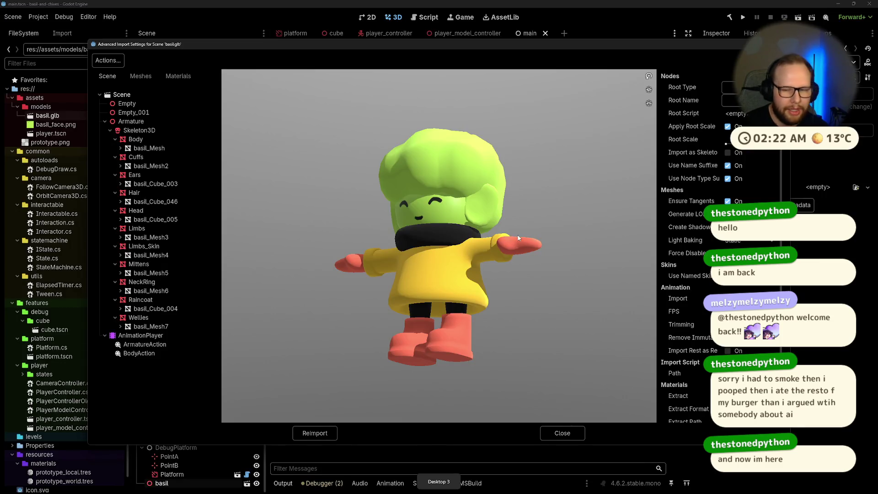
Close basil.glb's import settings, place a File Explorer window, and return to Blender.
{"action": "left_click", "coordinate": [563, 433]}
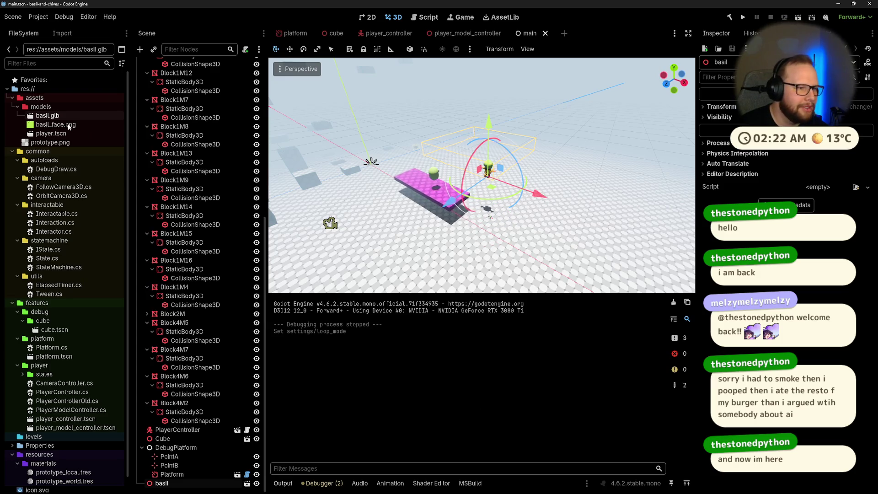
{"action": "key", "text": "super+e"}
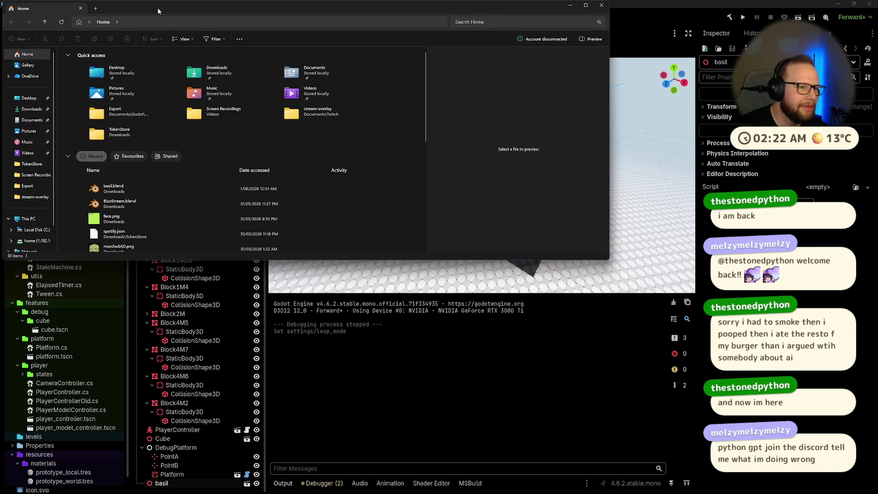
{"action": "mouse_move", "coordinate": [158, 7]}
{"action": "left_mouse_down"}
{"action": "mouse_move", "coordinate": [361, 147]}
{"action": "mouse_move", "coordinate": [305, 96]}
{"action": "left_mouse_up"}
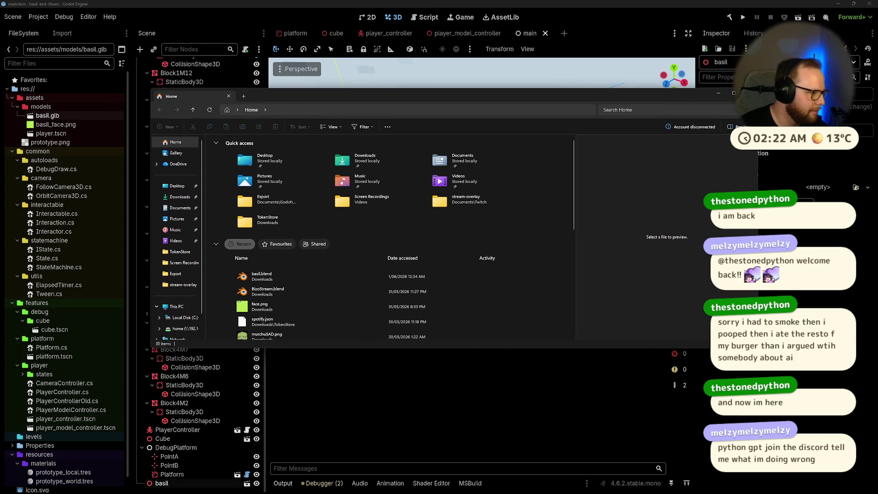
{"action": "key", "text": "ctrl+super+Right"}
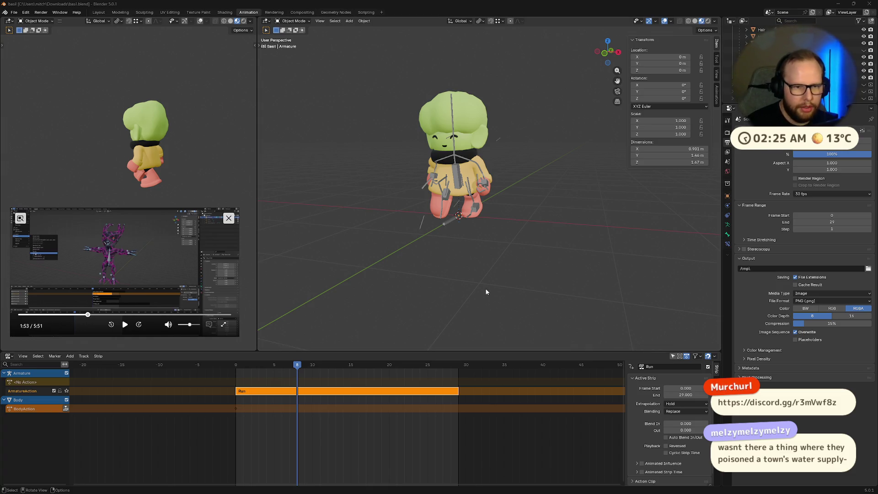
Switch to the Godot desktop and replace the old Explorer with a fresh window.
{"action": "key", "text": "ctrl+super+Right"}
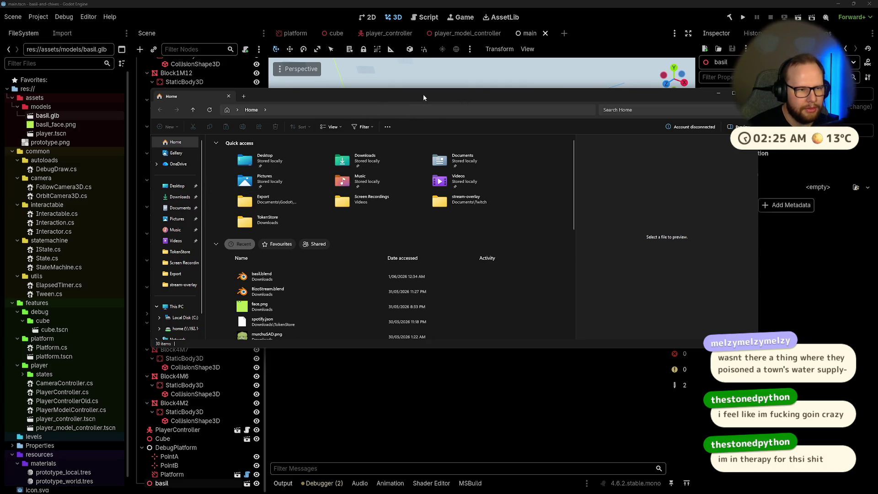
{"action": "left_click_drag", "start_coordinate": [423, 94], "coordinate": [400, 137]}
{"action": "left_click", "coordinate": [727, 136]}
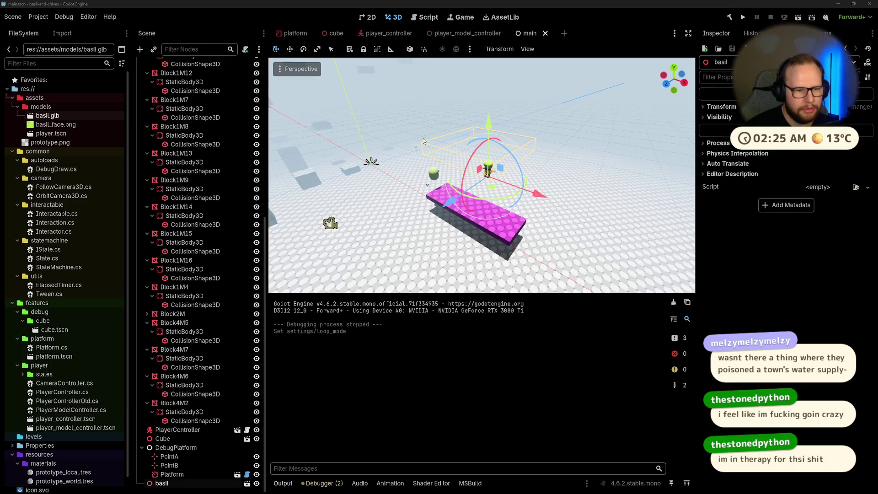
{"action": "key", "text": "super+e"}
Drag basil.glb from Downloads into Godot's res://assets/models folder.
{"action": "left_click", "coordinate": [149, 240]}
{"action": "left_click", "coordinate": [219, 212]}
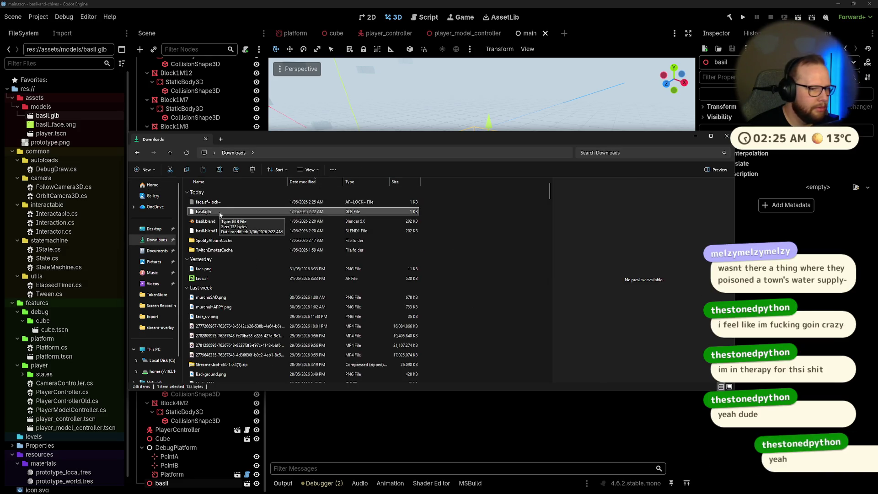
{"action": "left_click", "coordinate": [213, 204]}
{"action": "left_click", "coordinate": [222, 210]}
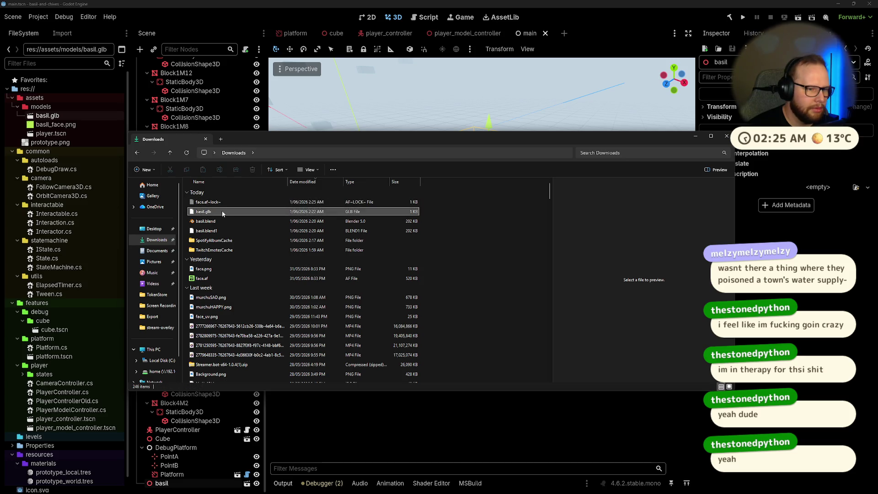
{"action": "mouse_move", "coordinate": [222, 211]}
{"action": "left_mouse_down"}
{"action": "mouse_move", "coordinate": [31, 101]}
{"action": "mouse_move", "coordinate": [45, 110]}
{"action": "left_mouse_up"}
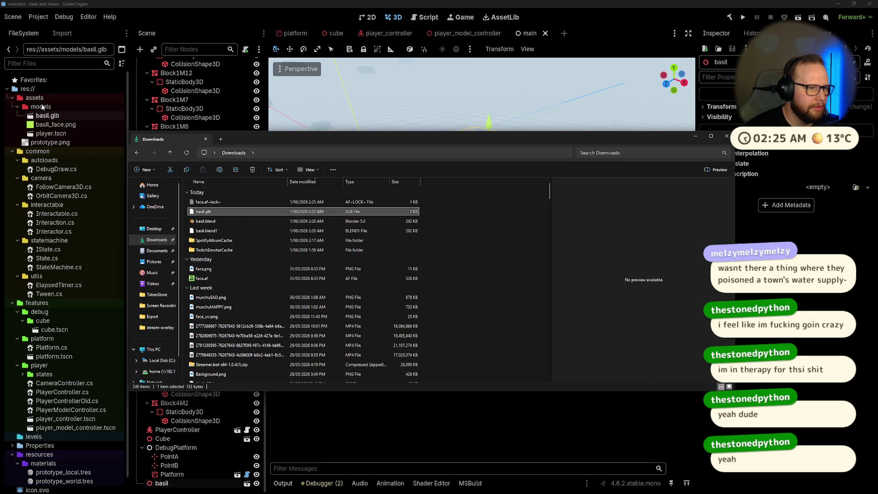
{"action": "left_click", "coordinate": [56, 114]}
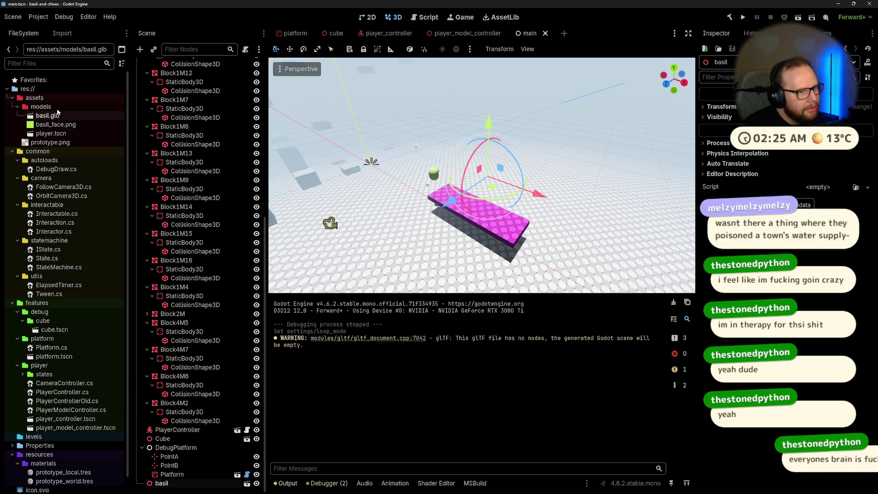
Reimport basil.glb twice, finding its Meshes list empty, then switch to Blender.
{"action": "double_click", "coordinate": [46, 115]}
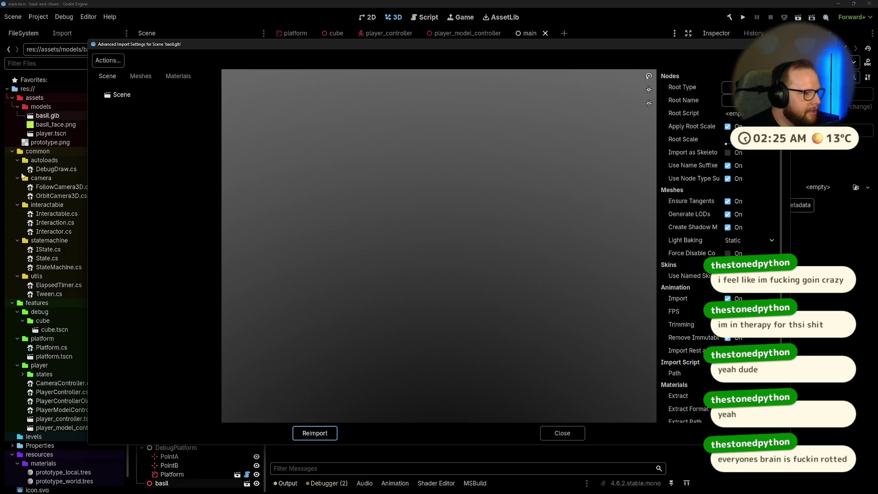
{"action": "left_click", "coordinate": [161, 148]}
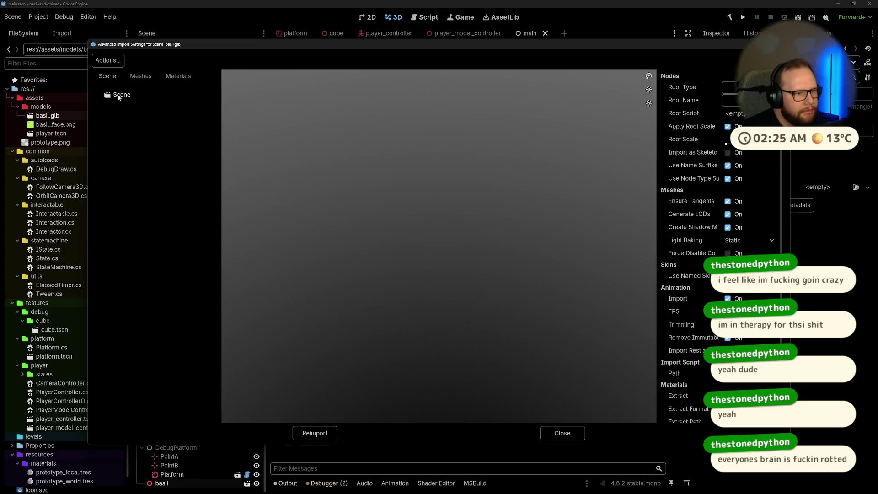
{"action": "left_click", "coordinate": [567, 440]}
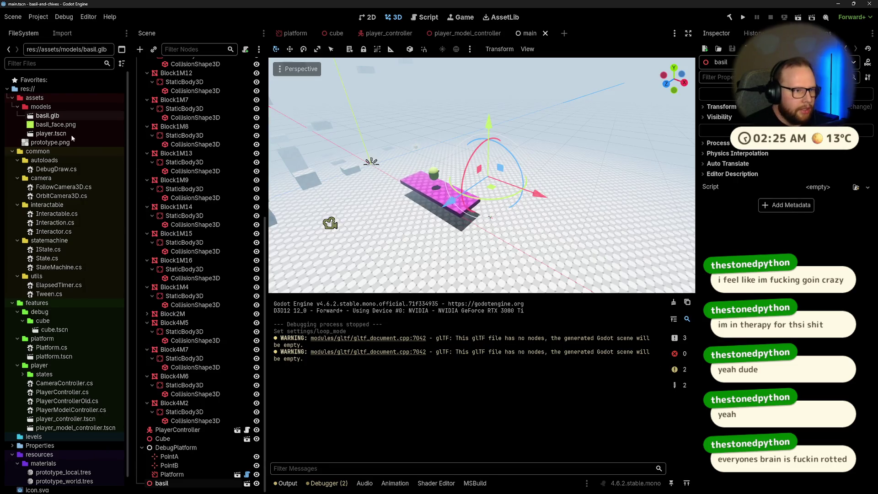
{"action": "double_click", "coordinate": [51, 118]}
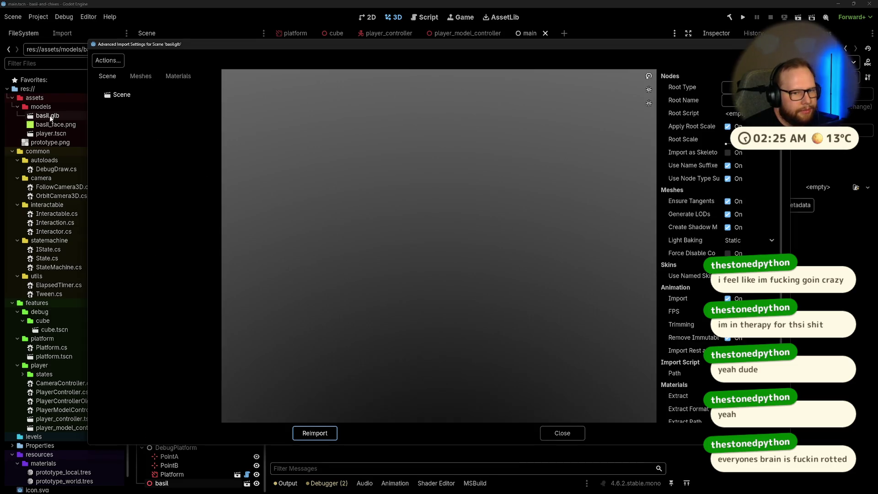
{"action": "left_click", "coordinate": [133, 149]}
{"action": "left_click", "coordinate": [149, 77]}
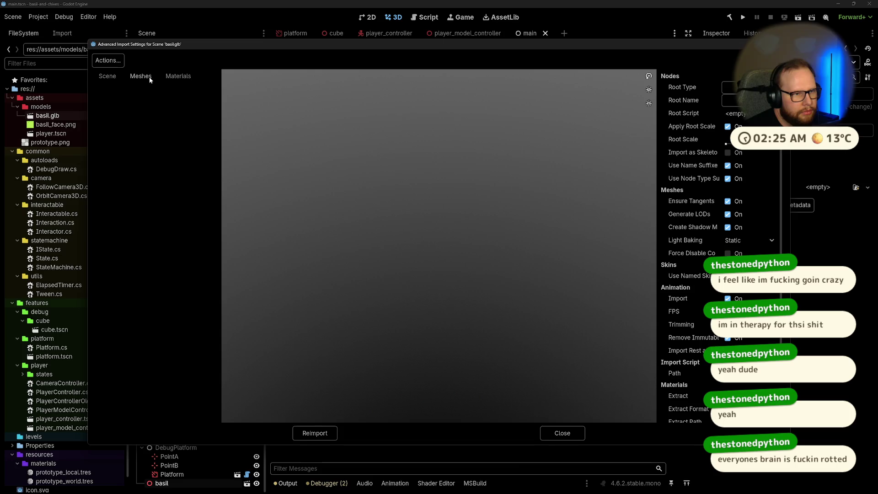
{"action": "left_click", "coordinate": [97, 83]}
{"action": "left_click", "coordinate": [315, 433]}
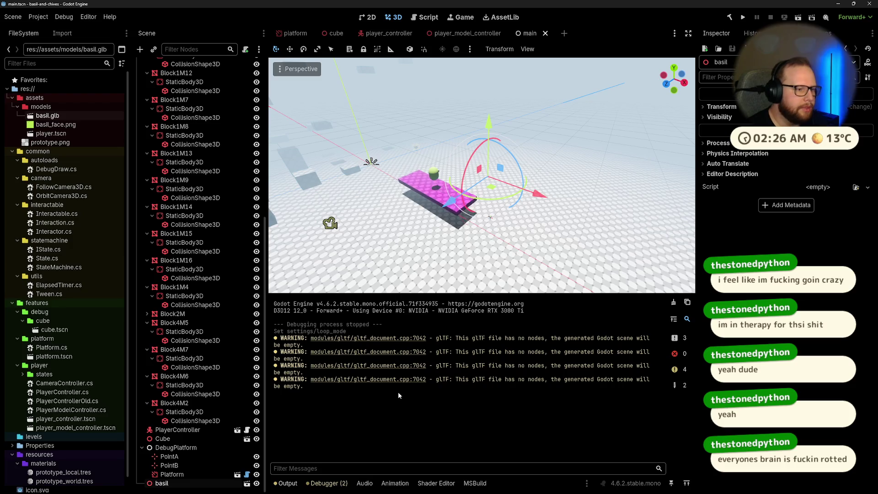
{"action": "key", "text": "ctrl+super+Right"}
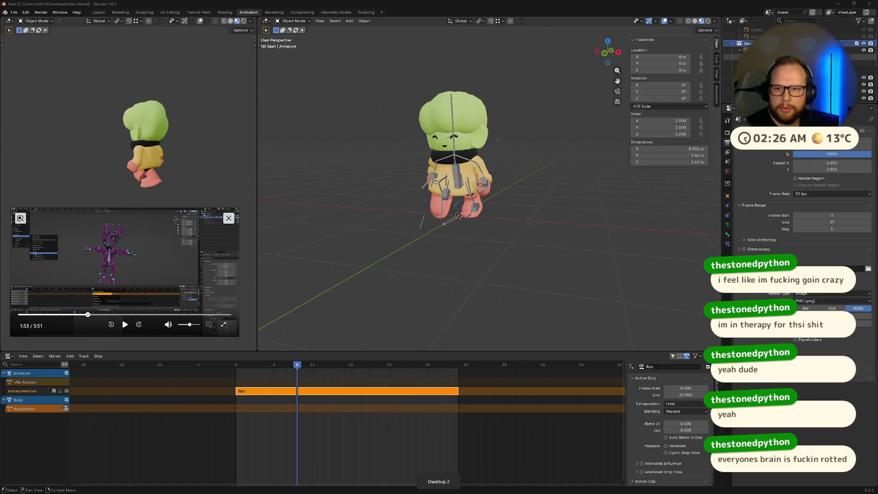
Start a glTF 2.0 export and target basil.glb in Downloads.
{"action": "left_click", "coordinate": [14, 12]}
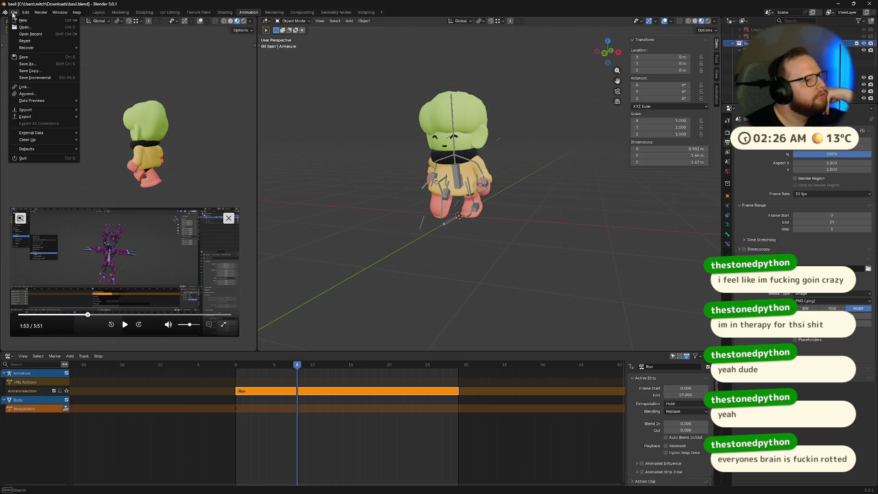
{"action": "mouse_move", "coordinate": [33, 118]}
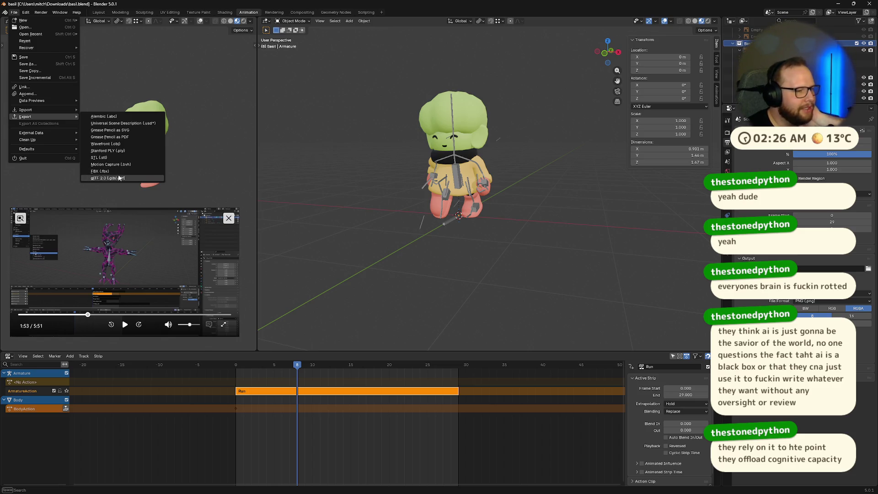
{"action": "left_click", "coordinate": [118, 180]}
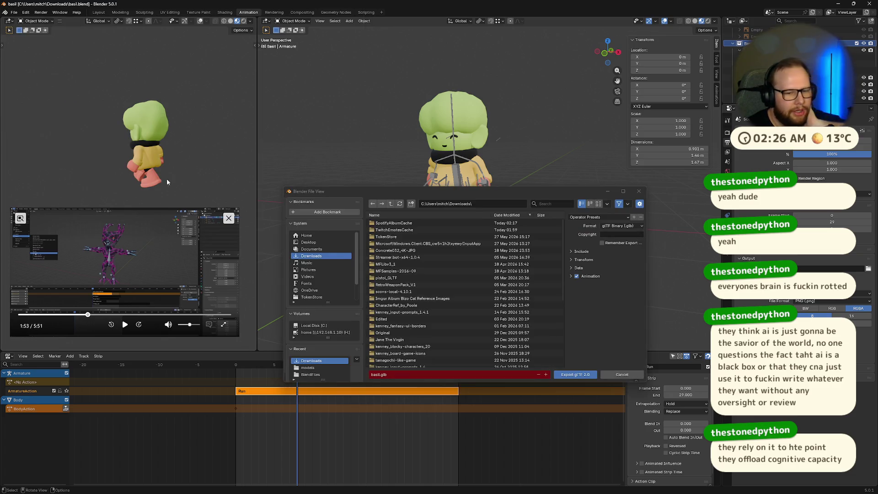
{"action": "scroll", "coordinate": [417, 285], "scroll_direction": "down", "scroll_amount": 6}
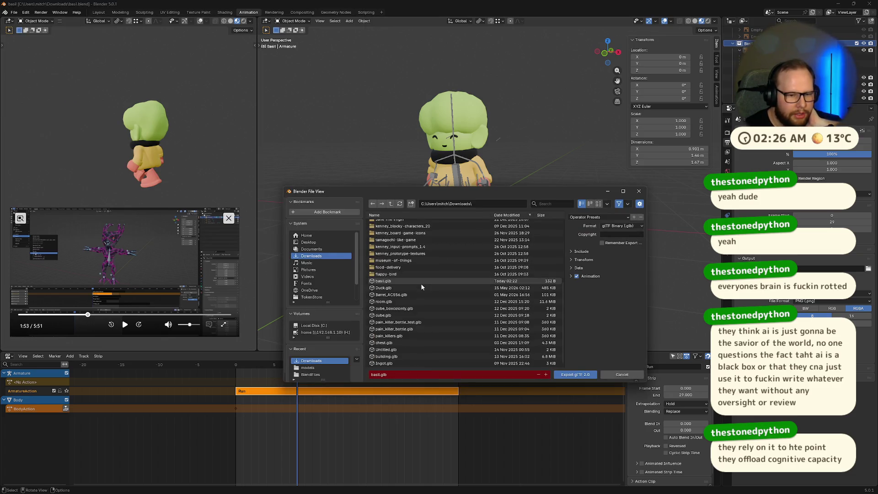
{"action": "left_click", "coordinate": [421, 283]}
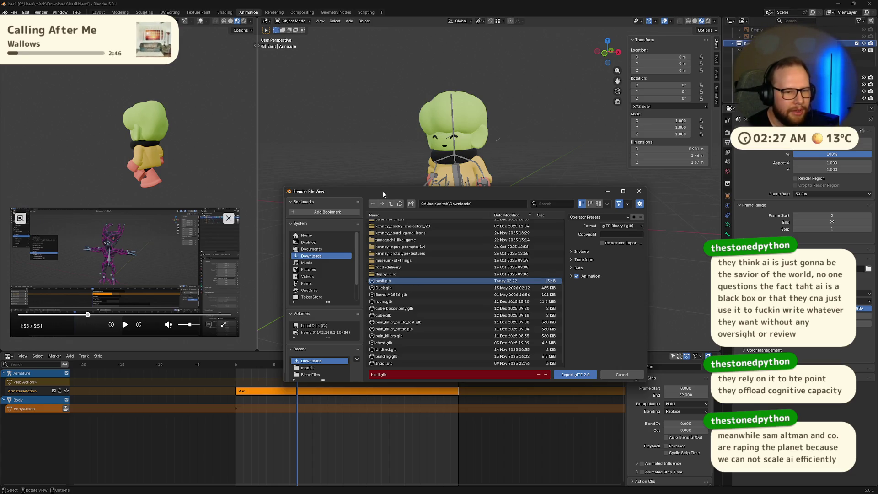
Enlarge the export window, reselect basil.glb, and export over it.
{"action": "mouse_move", "coordinate": [383, 192]}
{"action": "left_mouse_down"}
{"action": "mouse_move", "coordinate": [302, 121]}
{"action": "mouse_move", "coordinate": [338, 84]}
{"action": "mouse_move", "coordinate": [371, 69]}
{"action": "left_mouse_up"}
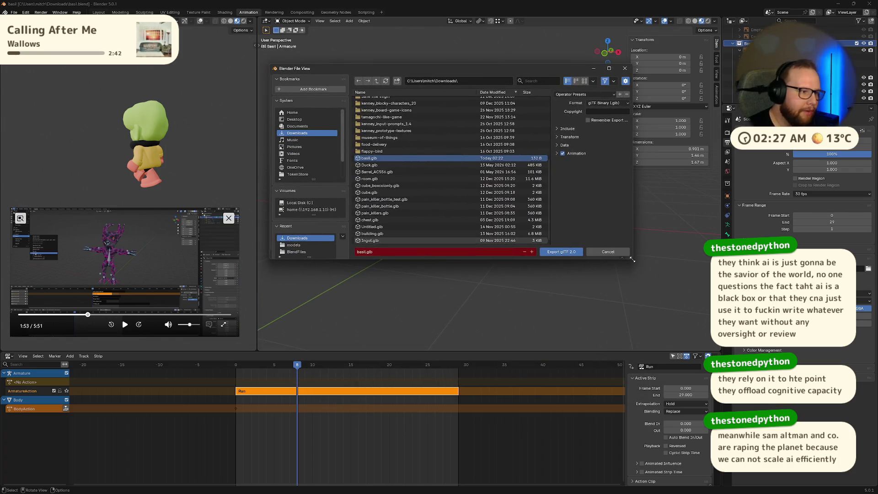
{"action": "left_click_drag", "start_coordinate": [633, 259], "coordinate": [695, 307]}
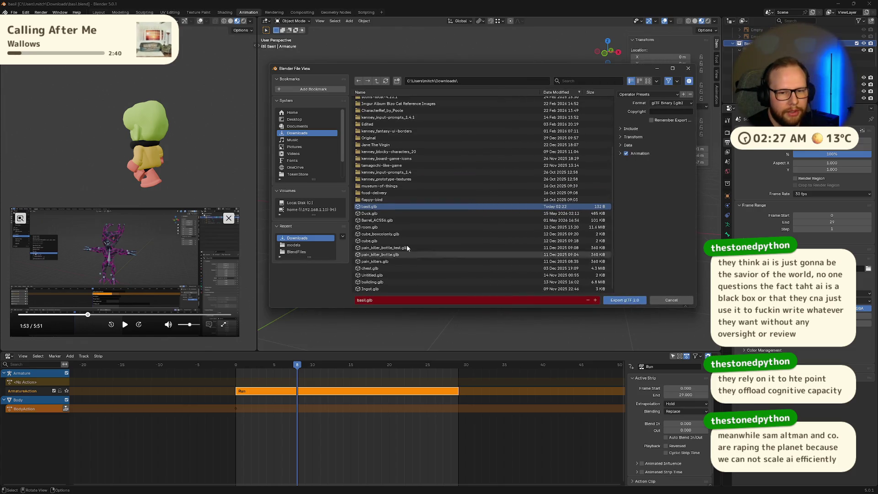
{"action": "left_click", "coordinate": [386, 214]}
{"action": "left_click", "coordinate": [381, 206]}
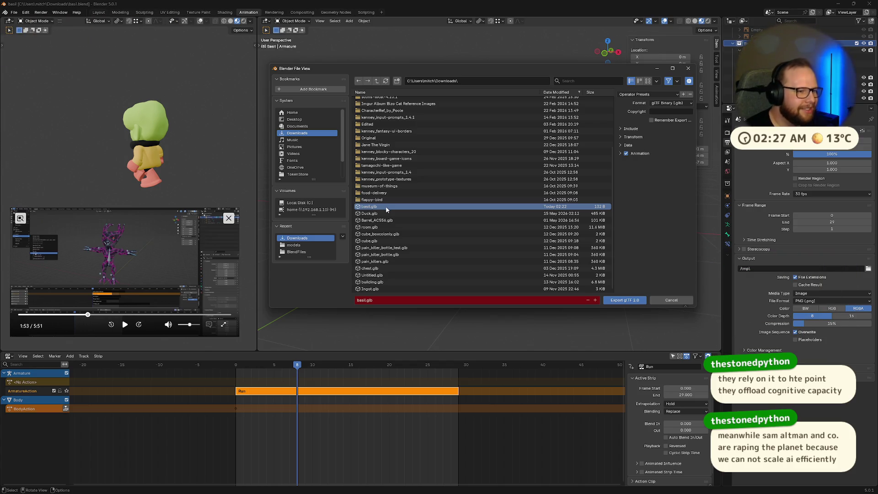
{"action": "left_click", "coordinate": [635, 301]}
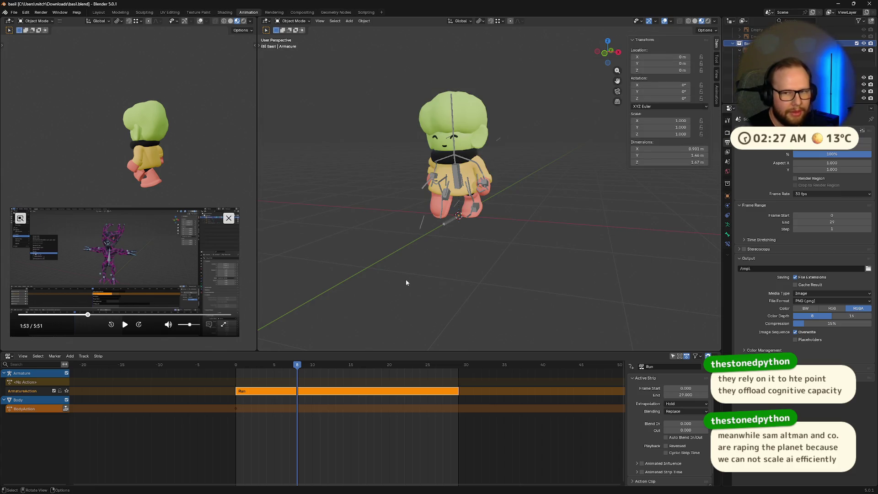
Choose glTF 2.0 (.glb/.gltf) from File > Export after glancing at Clean Up.
{"action": "left_click", "coordinate": [13, 12]}
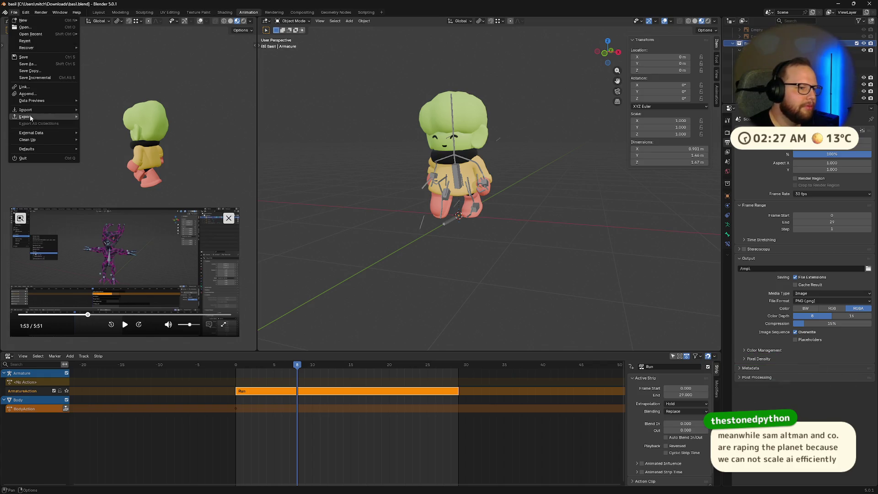
{"action": "mouse_move", "coordinate": [30, 118]}
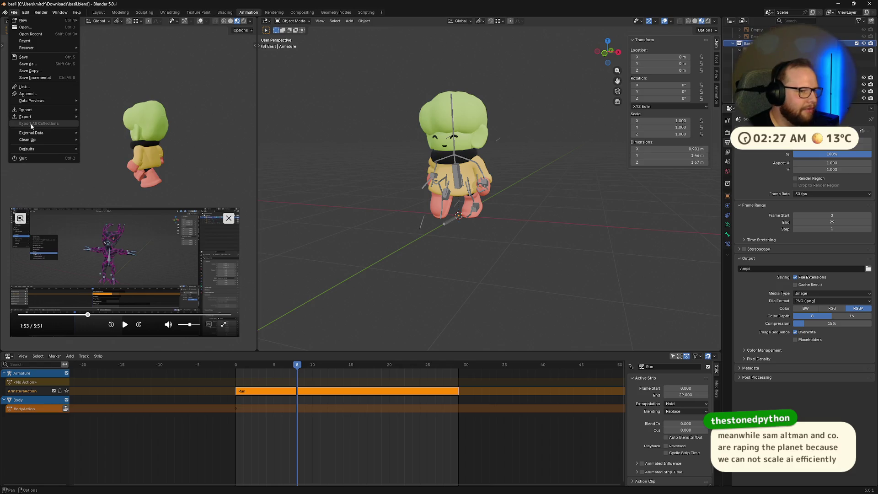
{"action": "mouse_move", "coordinate": [46, 140]}
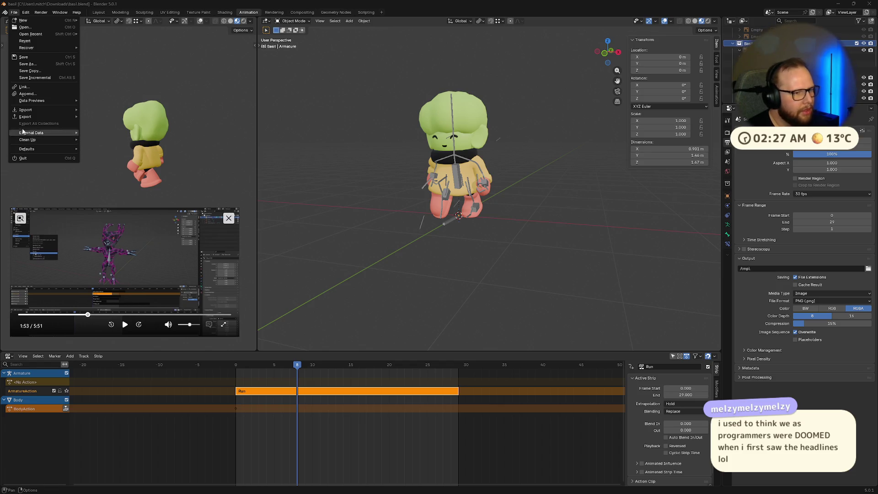
{"action": "mouse_move", "coordinate": [70, 116]}
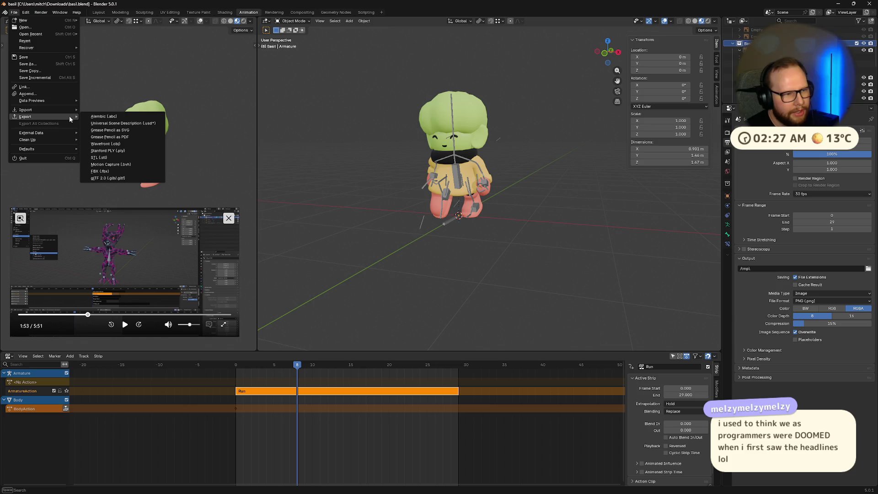
{"action": "left_click", "coordinate": [111, 177]}
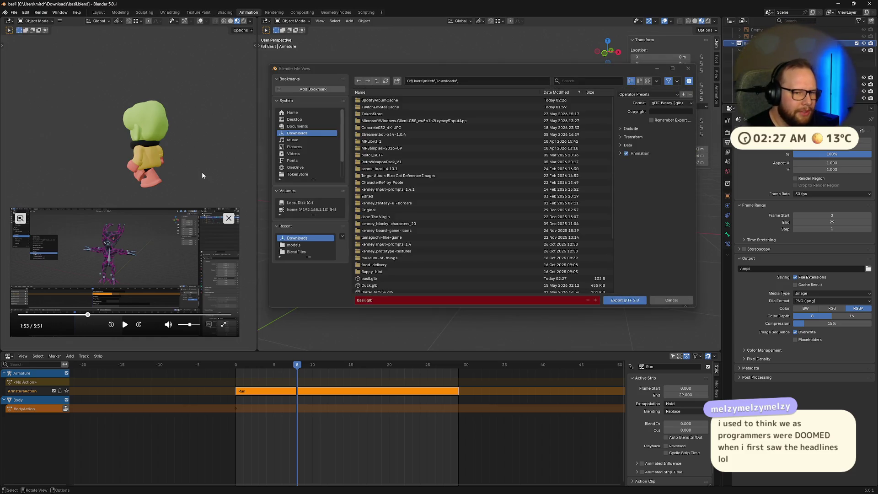
Reselect basil.glb in Downloads and export the glTF binary over it.
{"action": "left_click", "coordinate": [373, 279]}
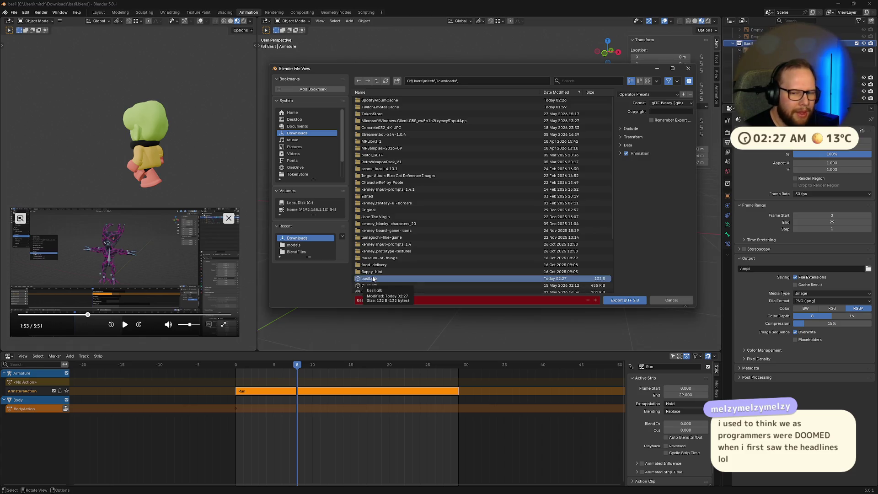
{"action": "scroll", "coordinate": [374, 279], "scroll_direction": "down", "scroll_amount": 3}
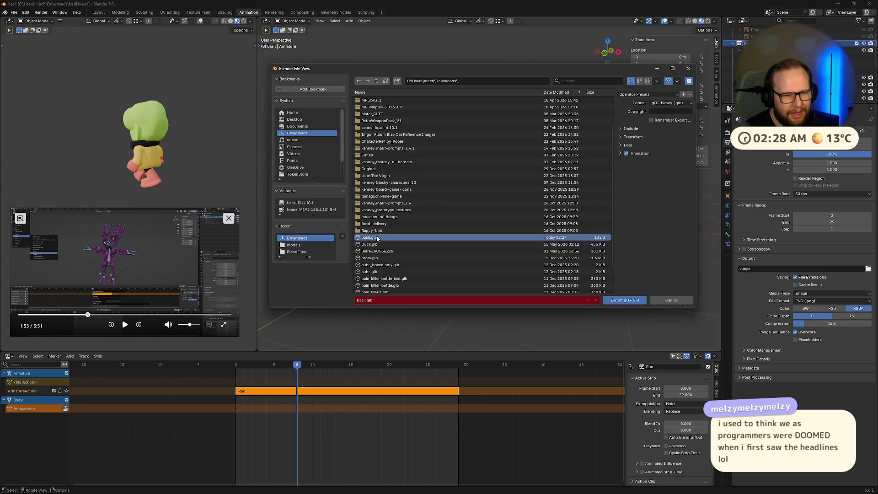
{"action": "left_click", "coordinate": [567, 252]}
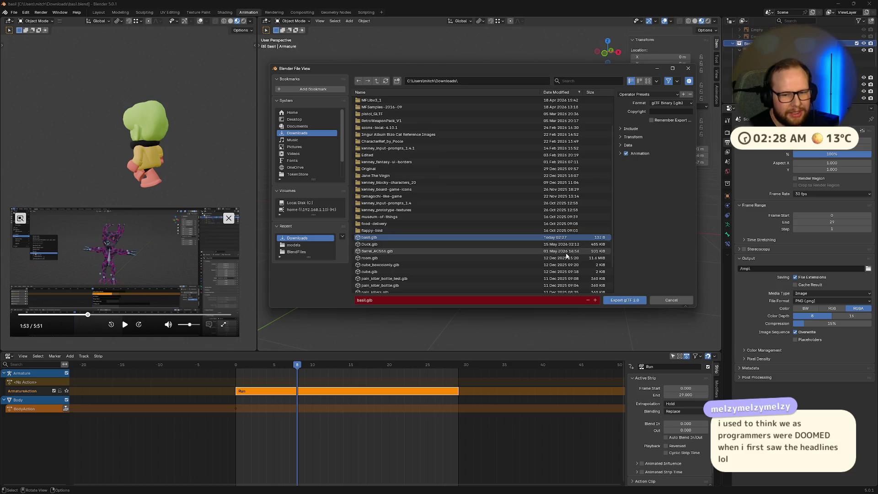
{"action": "left_click", "coordinate": [520, 239]}
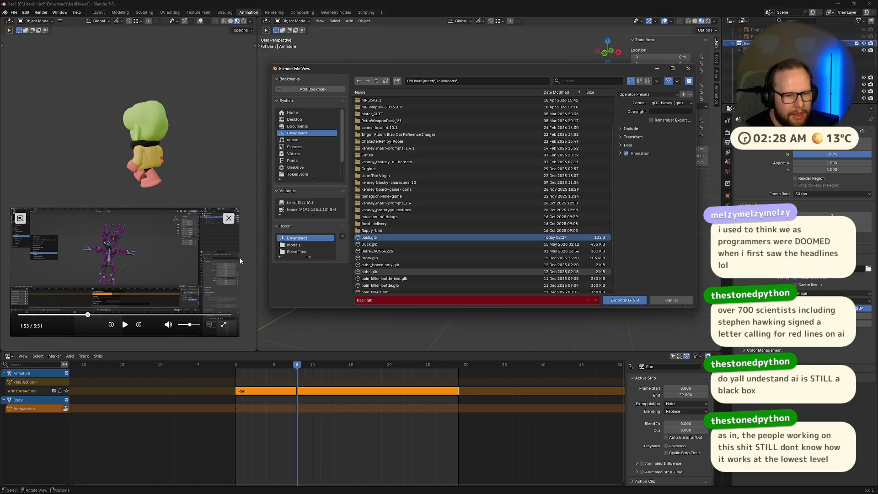
{"action": "left_click", "coordinate": [639, 301]}
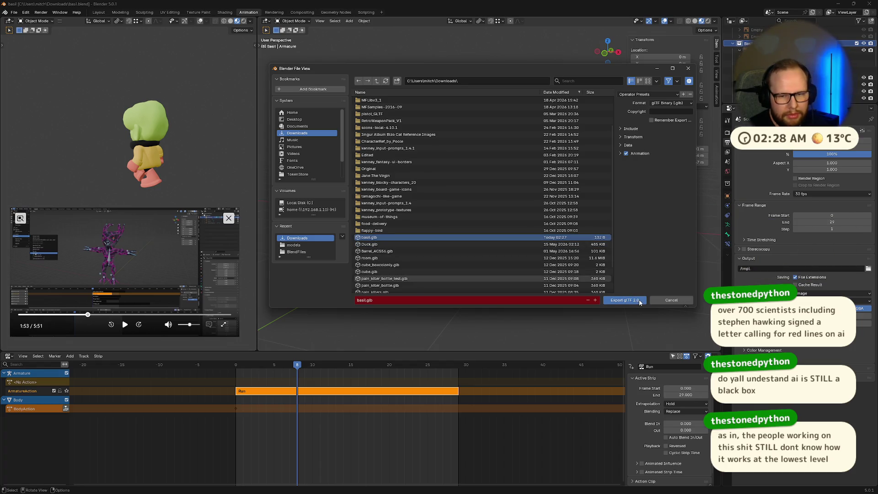
Orbit Blender's 3D viewport around to a front view of the character.
{"action": "mouse_move", "coordinate": [323, 241]}
{"action": "middle_mouse_down"}
{"action": "mouse_move", "coordinate": [542, 273]}
{"action": "mouse_move", "coordinate": [458, 254]}
{"action": "mouse_move", "coordinate": [452, 237]}
{"action": "middle_mouse_up"}
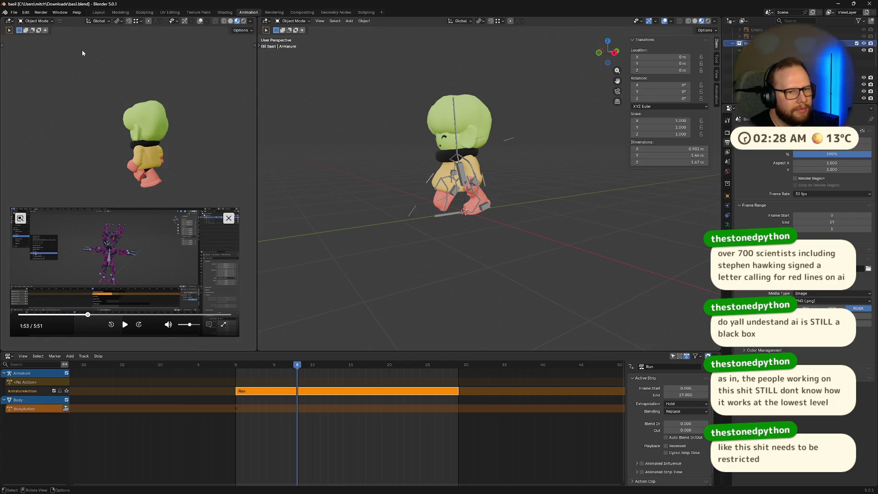
{"action": "mouse_move", "coordinate": [264, 169]}
{"action": "middle_mouse_down"}
{"action": "mouse_move", "coordinate": [422, 174]}
{"action": "mouse_move", "coordinate": [309, 180]}
{"action": "middle_mouse_up"}
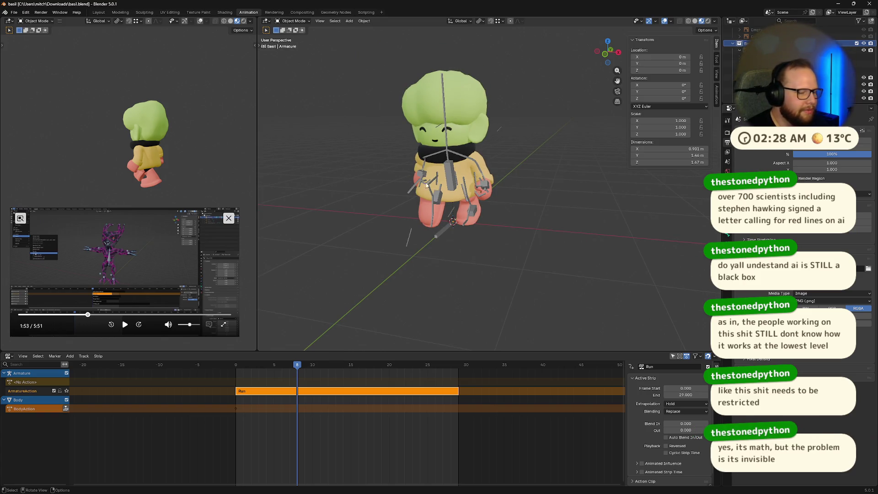
{"action": "mouse_move", "coordinate": [306, 175]}
{"action": "middle_mouse_down"}
{"action": "mouse_move", "coordinate": [420, 183]}
{"action": "mouse_move", "coordinate": [411, 171]}
{"action": "mouse_move", "coordinate": [421, 171]}
{"action": "middle_mouse_up"}
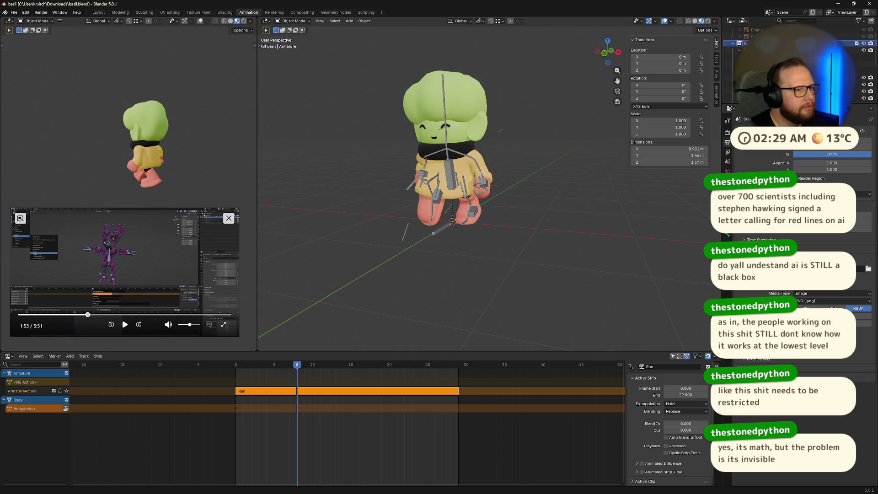
{"action": "left_click", "coordinate": [14, 12]}
Start another glTF 2.0 export and expand its Transform and Data option sections.
{"action": "mouse_move", "coordinate": [29, 116]}
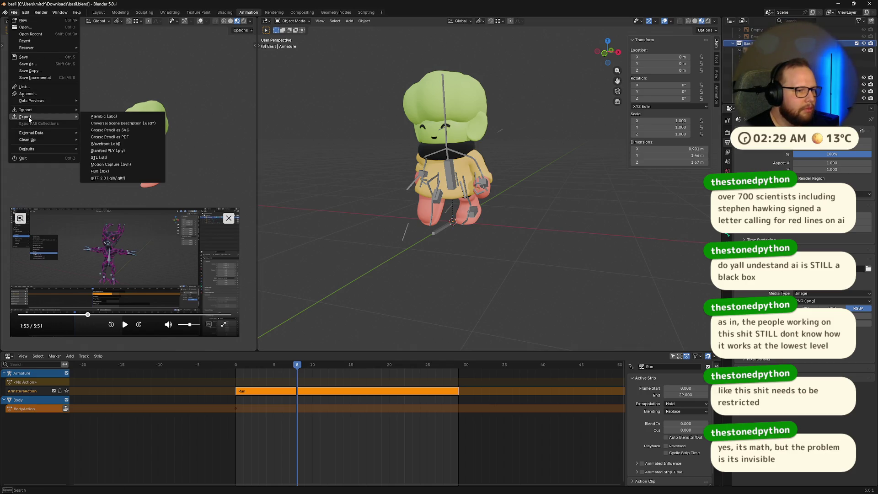
{"action": "left_click", "coordinate": [130, 178]}
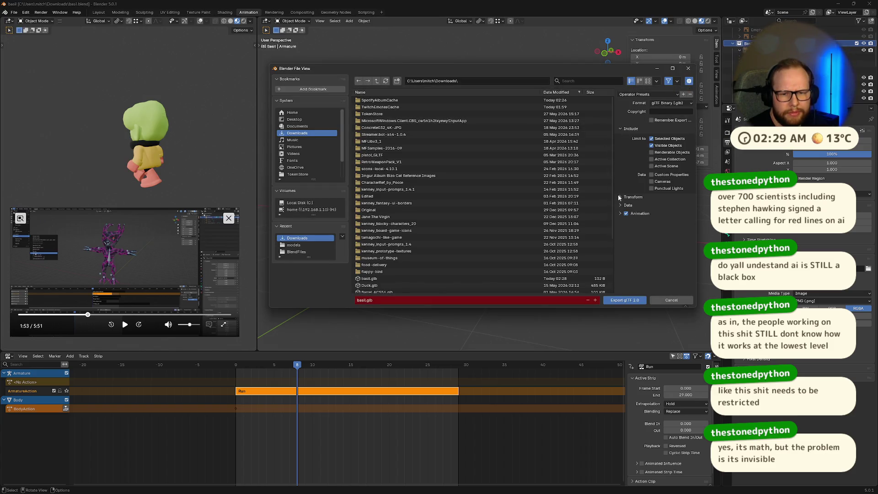
{"action": "left_click", "coordinate": [622, 197]}
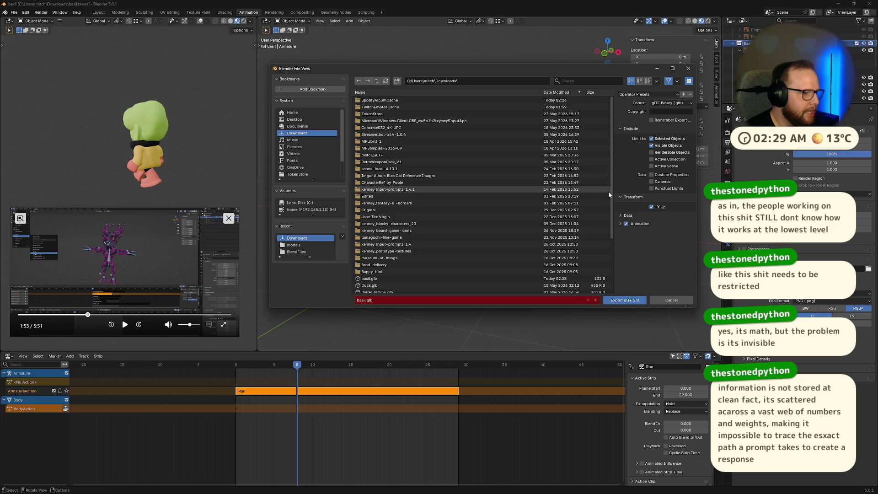
{"action": "left_click", "coordinate": [621, 215]}
{"action": "scroll", "coordinate": [624, 215], "scroll_direction": "down", "scroll_amount": 1}
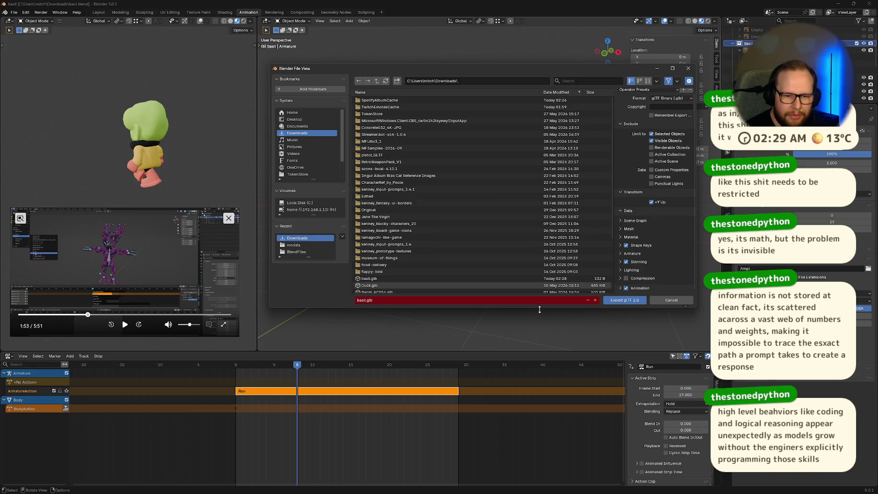
{"action": "left_click_drag", "start_coordinate": [537, 312], "coordinate": [538, 363]}
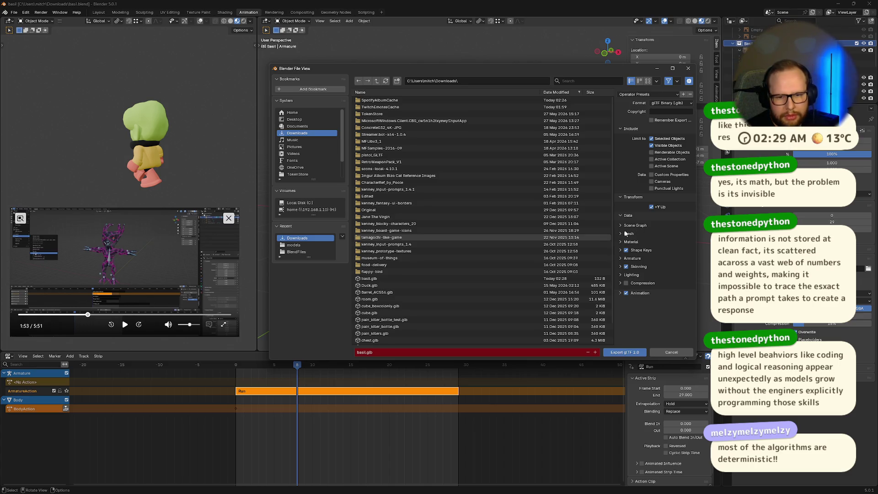
Review the Mesh and Scene Graph options, uncheck Limit to Selected Objects, and export basil.glb.
{"action": "left_click", "coordinate": [620, 234]}
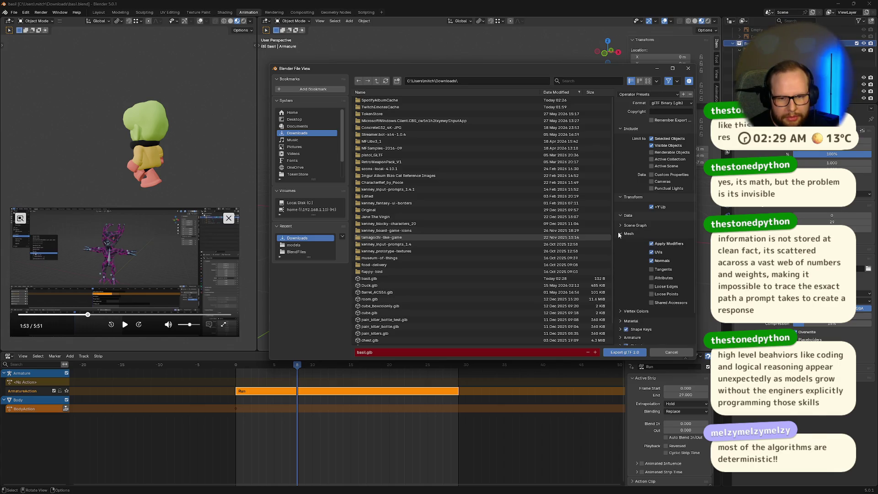
{"action": "left_click", "coordinate": [620, 234]}
{"action": "left_click", "coordinate": [621, 225]}
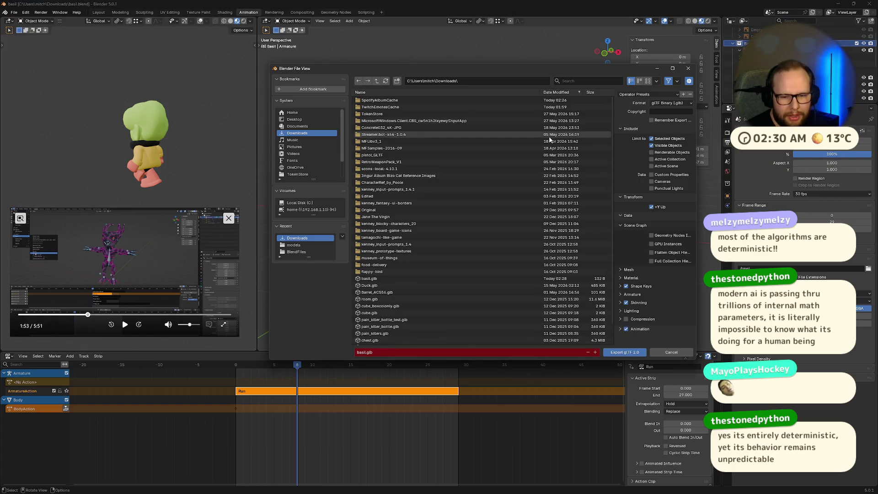
{"action": "left_click", "coordinate": [627, 217]}
{"action": "left_click", "coordinate": [626, 217]}
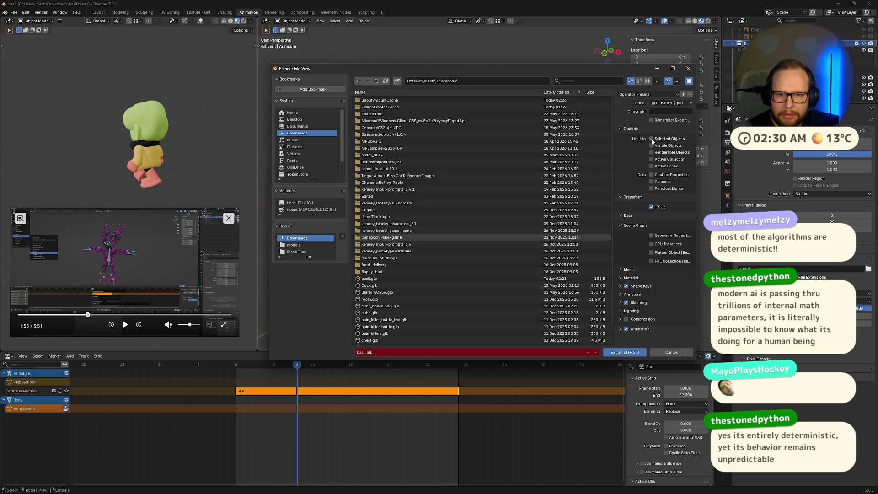
{"action": "left_click", "coordinate": [652, 139]}
{"action": "left_click", "coordinate": [622, 351]}
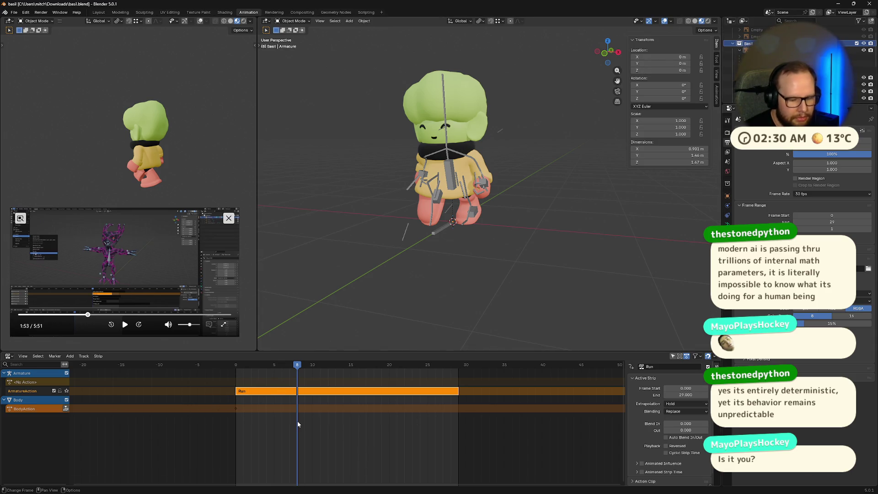
{"action": "key", "text": "space"}
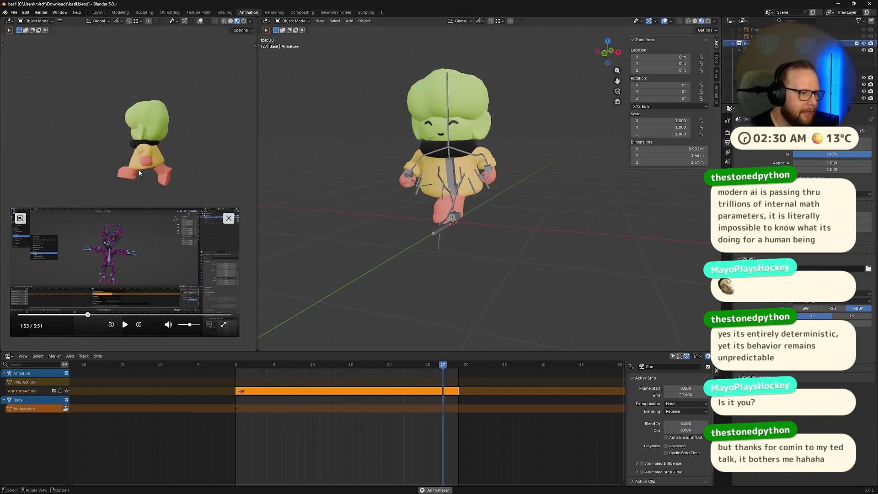
{"action": "middle_click_drag", "start_coordinate": [108, 132], "coordinate": [188, 151]}
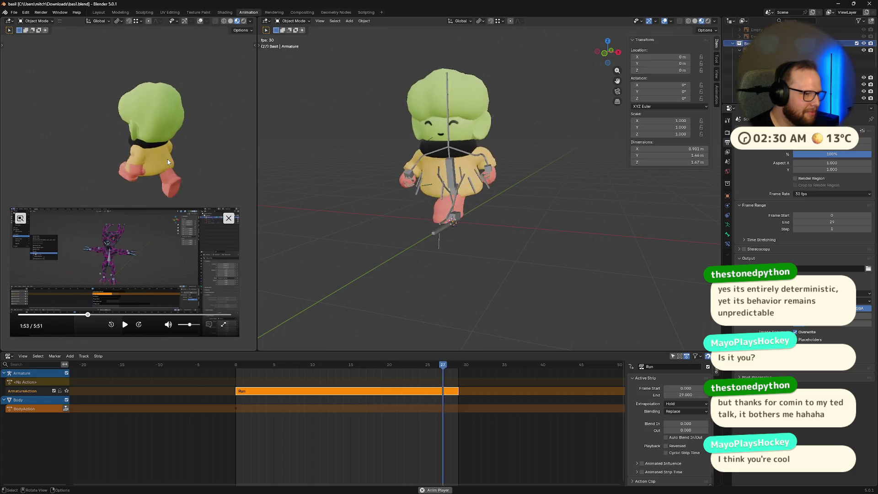
{"action": "scroll", "coordinate": [167, 158], "scroll_direction": "up", "scroll_amount": 3}
{"action": "scroll", "coordinate": [167, 156], "scroll_direction": "down", "scroll_amount": 5}
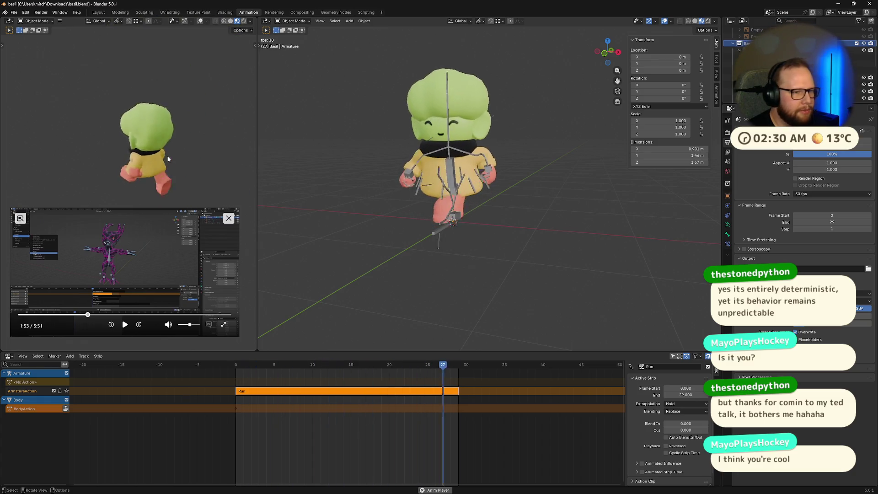
{"action": "mouse_move", "coordinate": [130, 177]}
{"action": "middle_mouse_down"}
{"action": "mouse_move", "coordinate": [215, 145]}
{"action": "mouse_move", "coordinate": [167, 174]}
{"action": "mouse_move", "coordinate": [167, 163]}
{"action": "mouse_move", "coordinate": [208, 186]}
{"action": "mouse_move", "coordinate": [69, 133]}
{"action": "mouse_move", "coordinate": [157, 147]}
{"action": "mouse_move", "coordinate": [134, 168]}
{"action": "mouse_move", "coordinate": [164, 143]}
{"action": "mouse_move", "coordinate": [130, 189]}
{"action": "mouse_move", "coordinate": [166, 177]}
{"action": "mouse_move", "coordinate": [171, 189]}
{"action": "middle_mouse_up"}
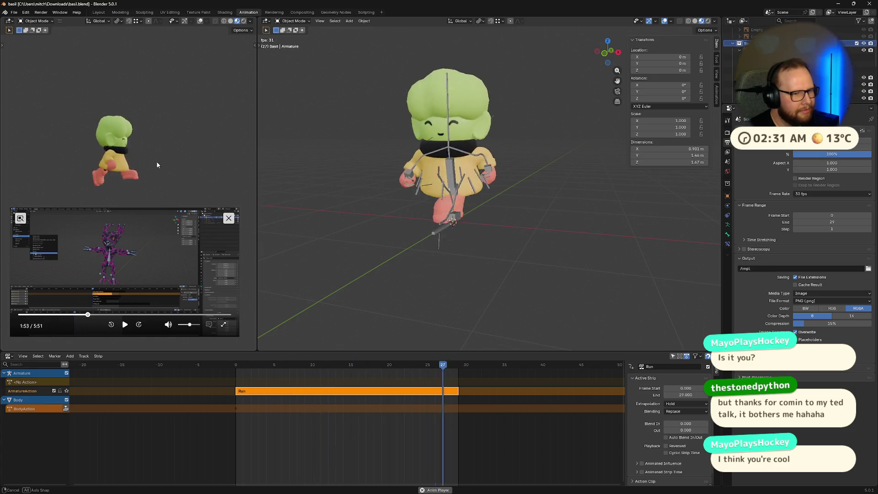
{"action": "mouse_move", "coordinate": [482, 482]}
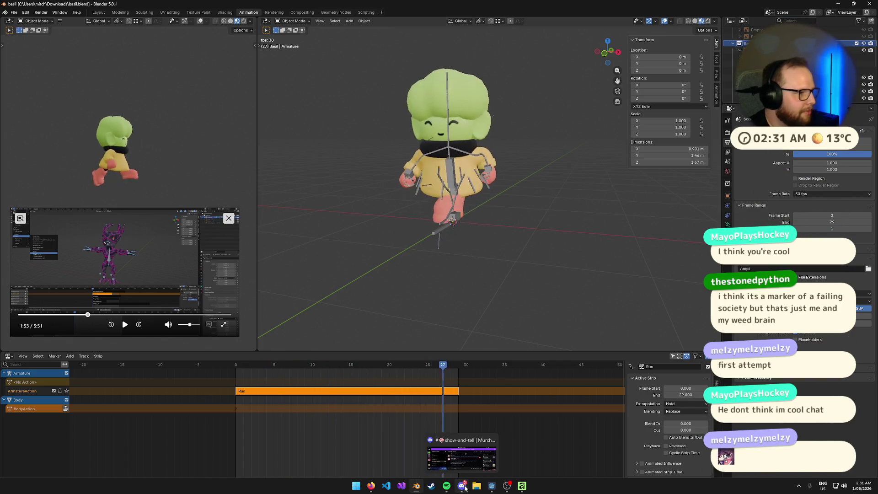
{"action": "key", "text": "ctrl+super+Right"}
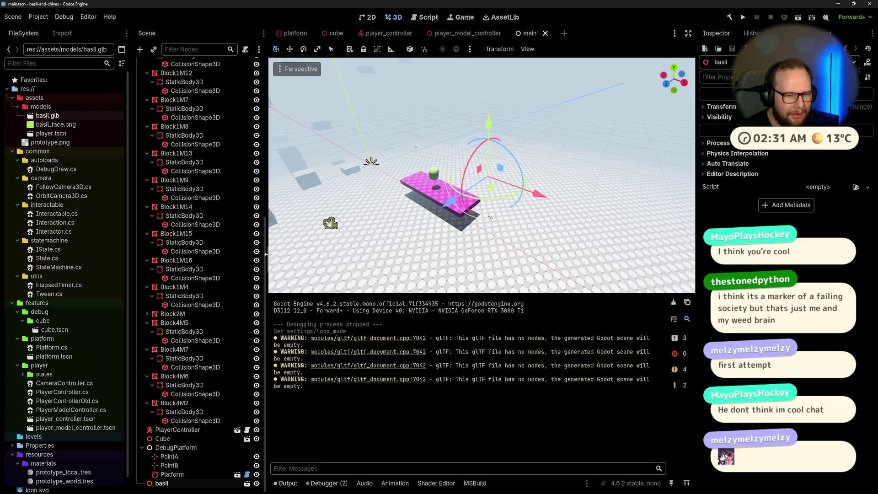
Bring up the Windows Start menu and get a File Explorer window open.
{"action": "key", "text": "super"}
{"action": "mouse_move", "coordinate": [471, 487]}
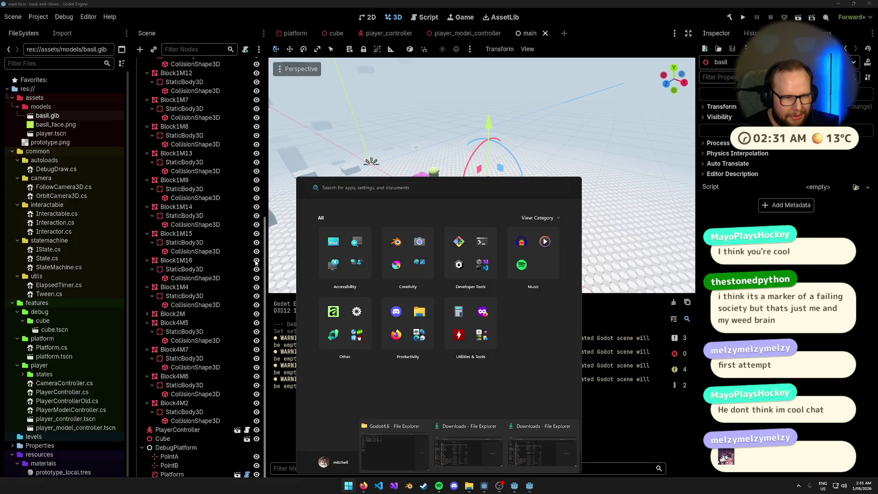
{"action": "key", "text": "Escape"}
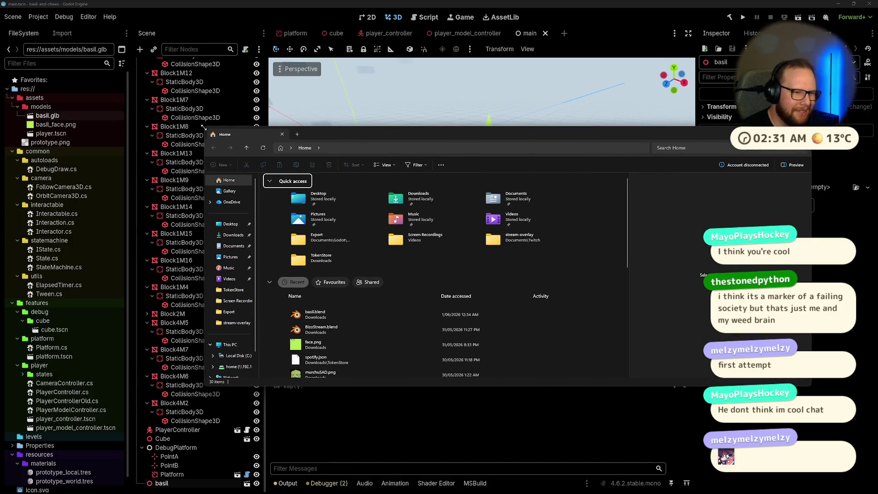
Resize File Explorer, confirm basil.glb (565 KB) is in Downloads, and minimize the window.
{"action": "mouse_move", "coordinate": [203, 127]}
{"action": "left_mouse_down"}
{"action": "mouse_move", "coordinate": [227, 170]}
{"action": "mouse_move", "coordinate": [321, 184]}
{"action": "mouse_move", "coordinate": [331, 149]}
{"action": "left_mouse_up"}
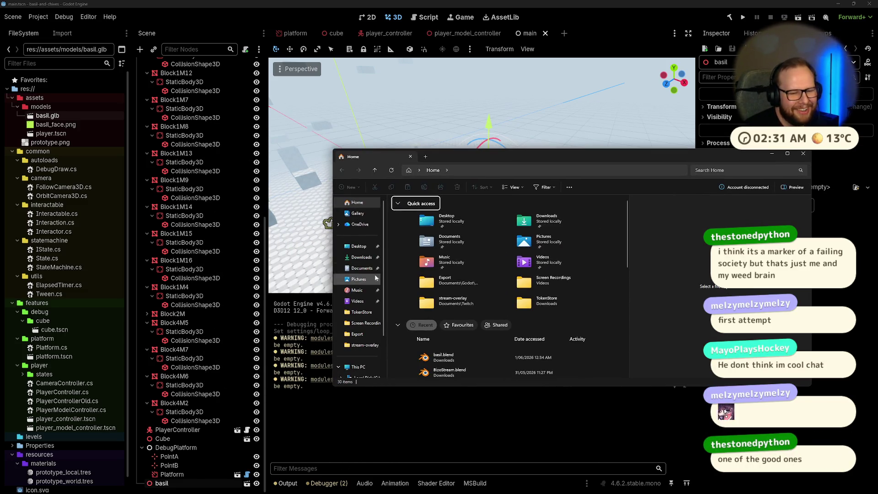
{"action": "left_click", "coordinate": [358, 258]}
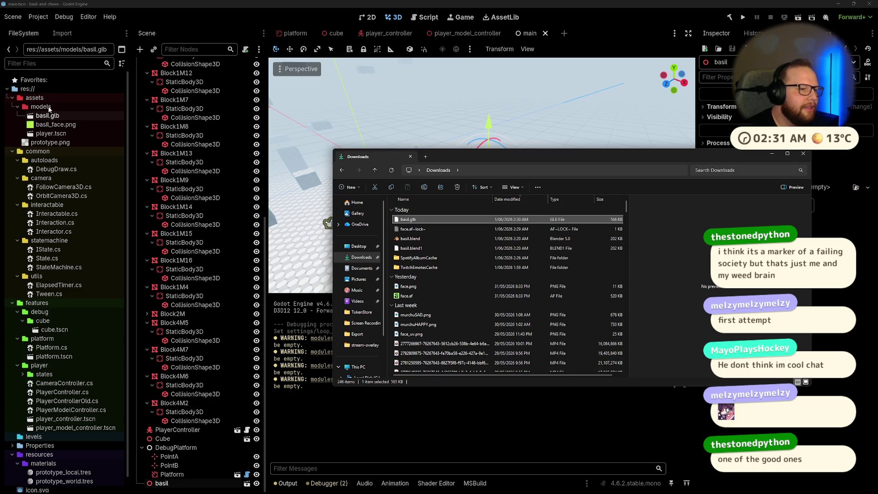
{"action": "left_click", "coordinate": [773, 156]}
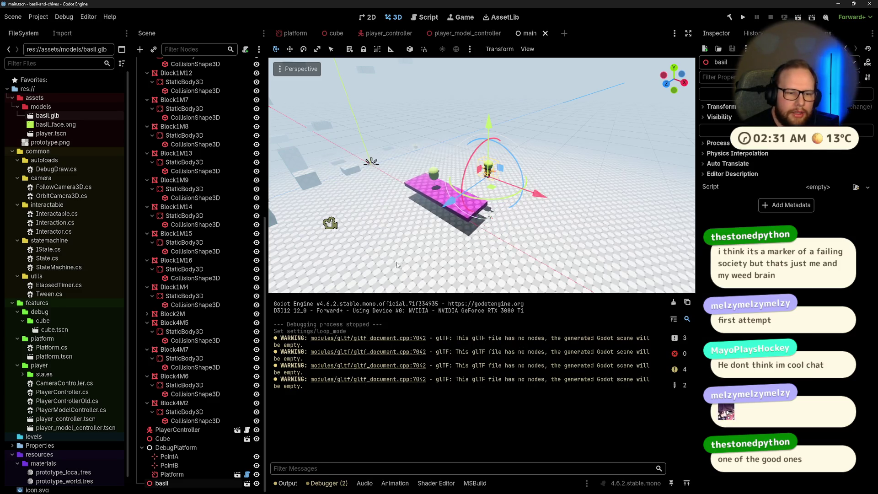
Clear the Output log and open basil.glb's import preview with ArmatureAction selected.
{"action": "left_click", "coordinate": [673, 304]}
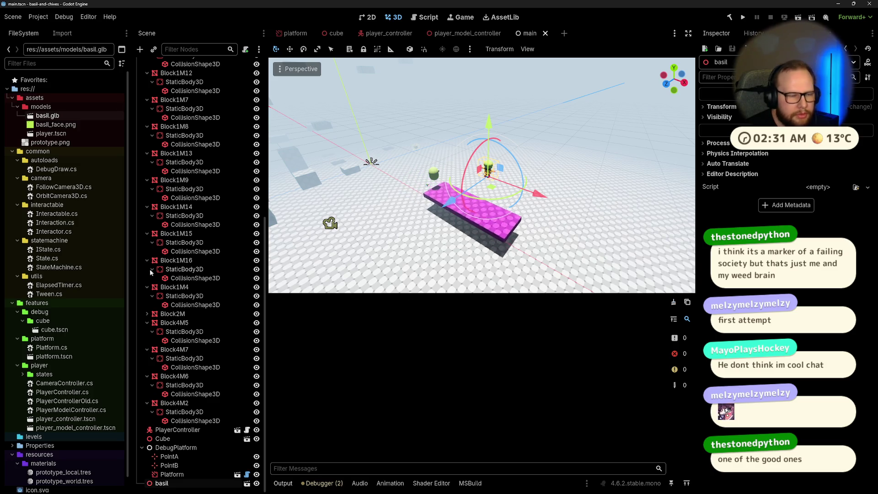
{"action": "double_click", "coordinate": [48, 117]}
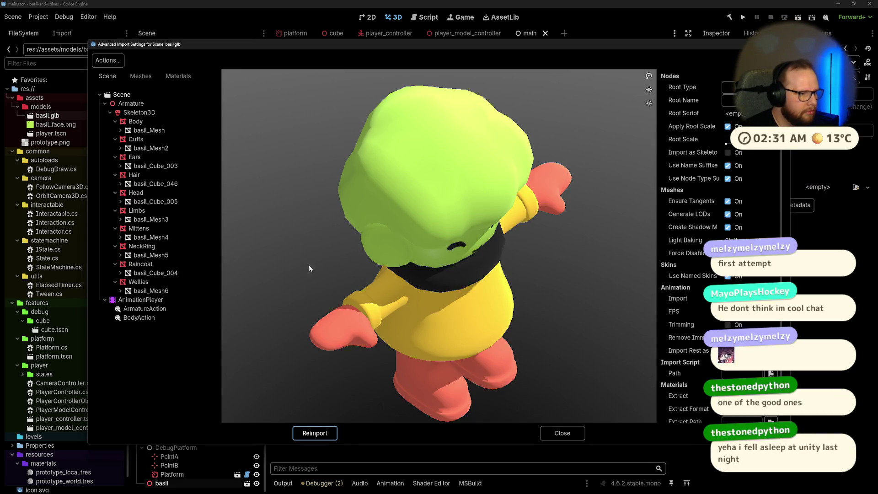
{"action": "mouse_move", "coordinate": [309, 269]}
{"action": "left_mouse_down"}
{"action": "mouse_move", "coordinate": [423, 260]}
{"action": "mouse_move", "coordinate": [404, 254]}
{"action": "left_mouse_up"}
{"action": "scroll", "coordinate": [388, 288], "scroll_direction": "down", "scroll_amount": 2}
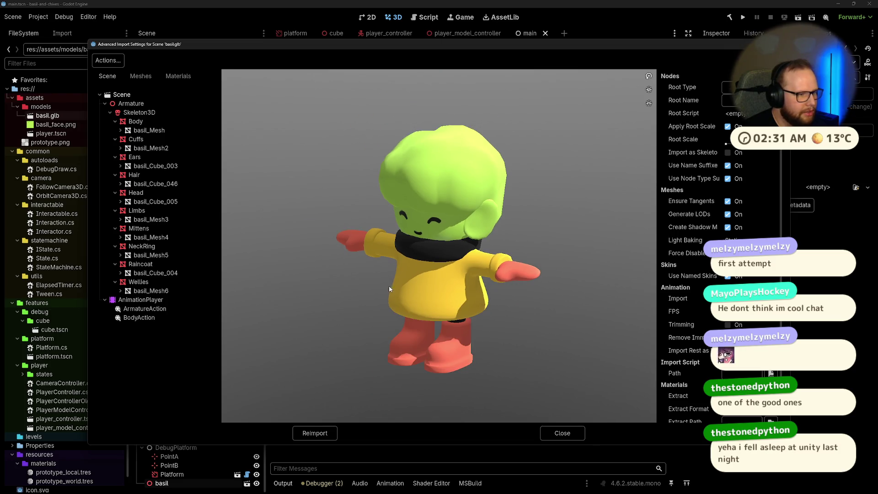
{"action": "mouse_move", "coordinate": [388, 288]}
{"action": "left_mouse_down"}
{"action": "mouse_move", "coordinate": [430, 268]}
{"action": "mouse_move", "coordinate": [411, 290]}
{"action": "left_mouse_up"}
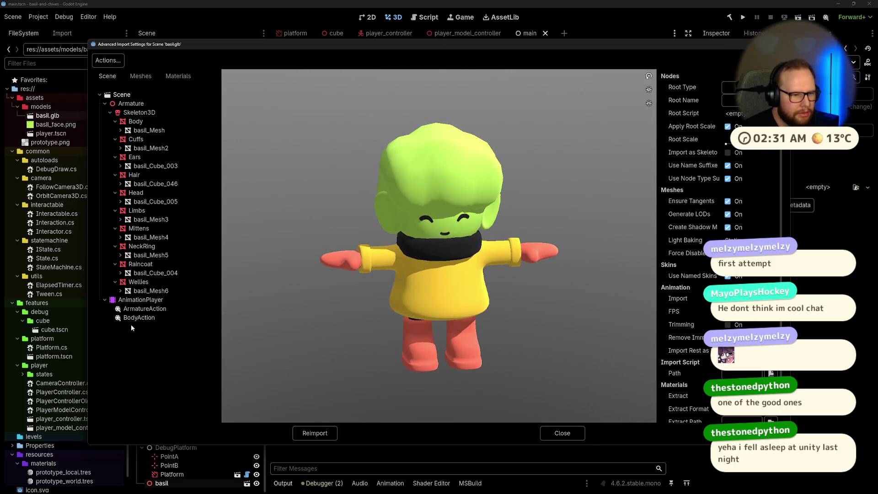
{"action": "left_click", "coordinate": [140, 310]}
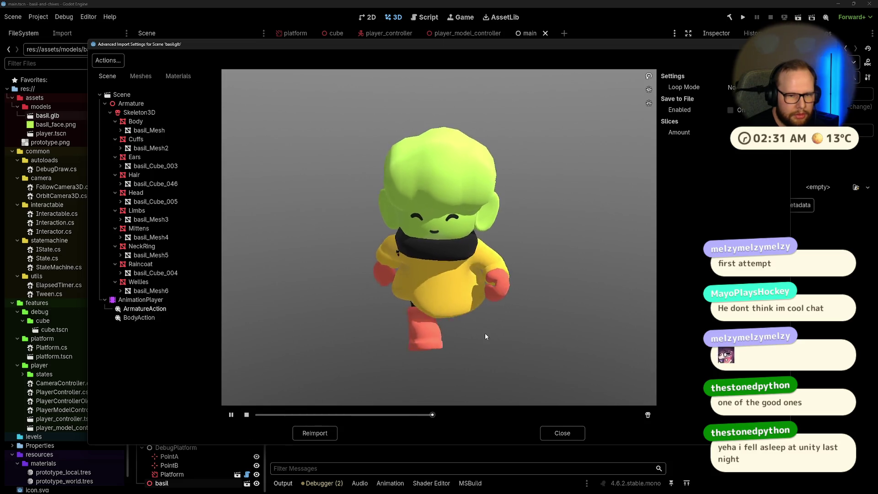
Play the ArmatureAction run cycle and orbit the preview around the character from all sides.
{"action": "mouse_move", "coordinate": [482, 326]}
{"action": "left_mouse_down"}
{"action": "mouse_move", "coordinate": [424, 293]}
{"action": "mouse_move", "coordinate": [451, 259]}
{"action": "mouse_move", "coordinate": [385, 234]}
{"action": "mouse_move", "coordinate": [302, 430]}
{"action": "left_mouse_up"}
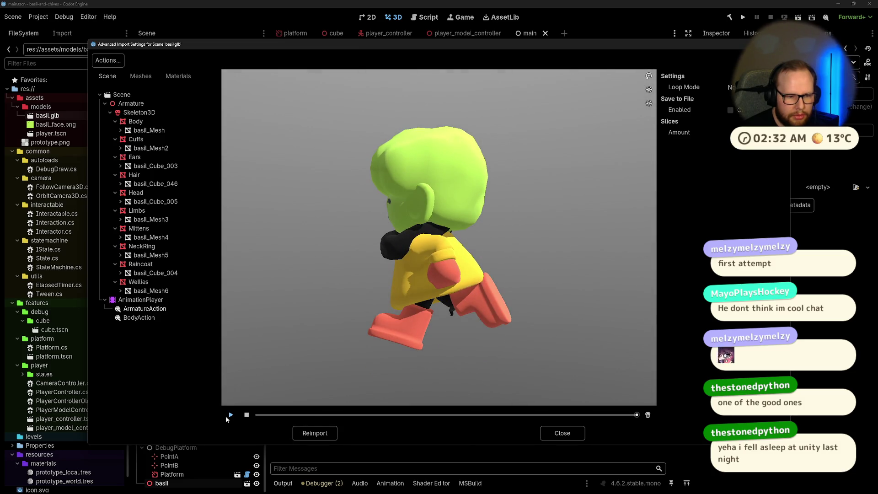
{"action": "mouse_move", "coordinate": [409, 307]}
{"action": "left_mouse_down"}
{"action": "mouse_move", "coordinate": [443, 279]}
{"action": "mouse_move", "coordinate": [375, 349]}
{"action": "left_mouse_up"}
{"action": "left_click", "coordinate": [230, 414]}
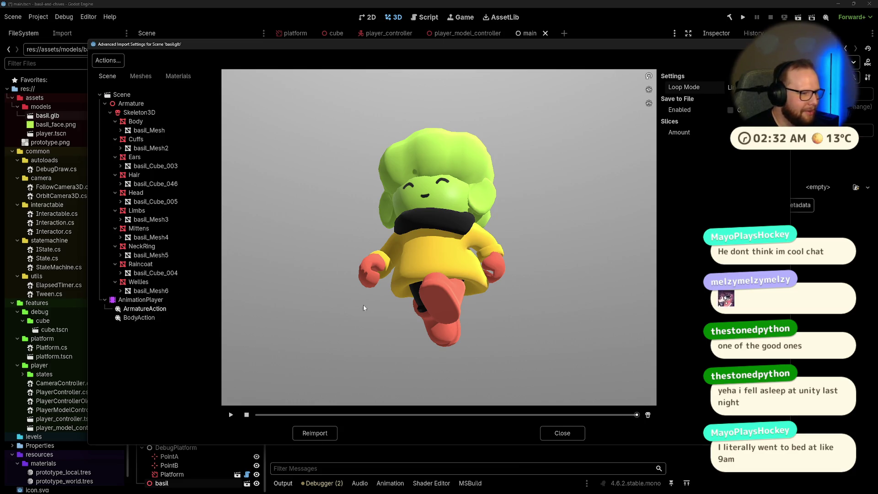
{"action": "left_click_drag", "start_coordinate": [378, 290], "coordinate": [420, 295]}
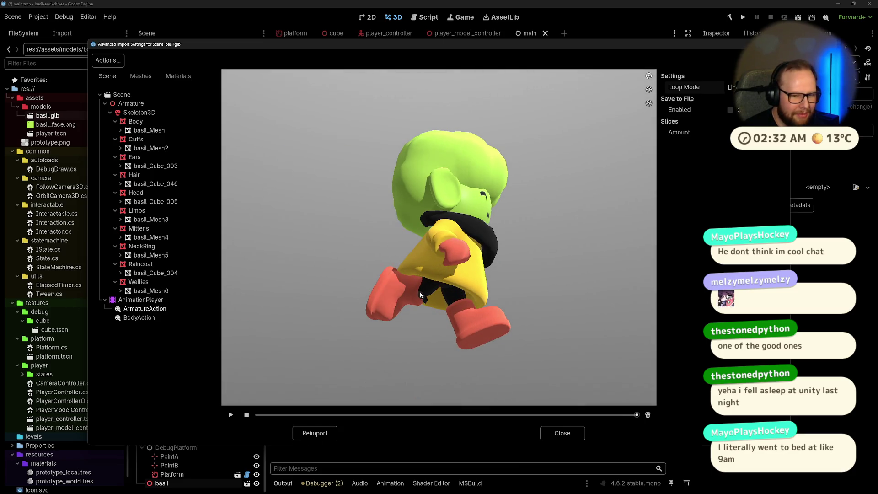
{"action": "left_click", "coordinate": [230, 414]}
{"action": "mouse_move", "coordinate": [580, 281]}
{"action": "left_mouse_down"}
{"action": "mouse_move", "coordinate": [553, 289]}
{"action": "mouse_move", "coordinate": [505, 275]}
{"action": "mouse_move", "coordinate": [447, 296]}
{"action": "left_mouse_up"}
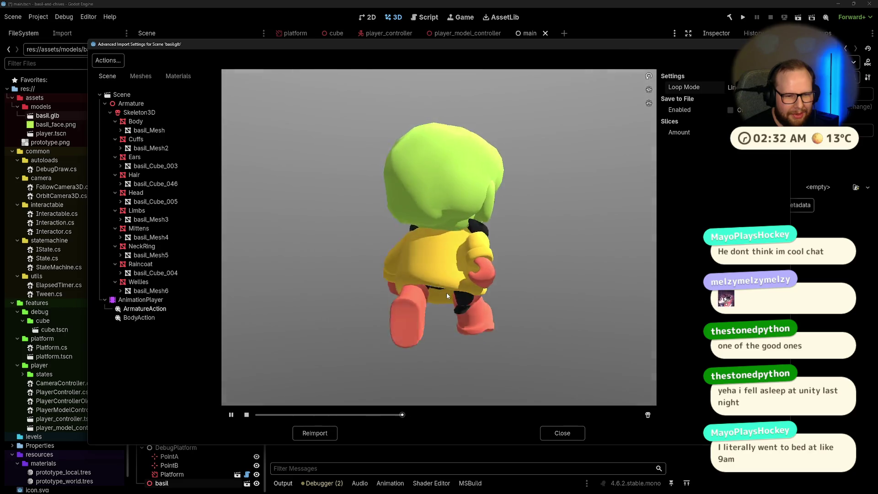
{"action": "scroll", "coordinate": [461, 348], "scroll_direction": "up", "scroll_amount": 3}
{"action": "scroll", "coordinate": [461, 347], "scroll_direction": "down", "scroll_amount": 3}
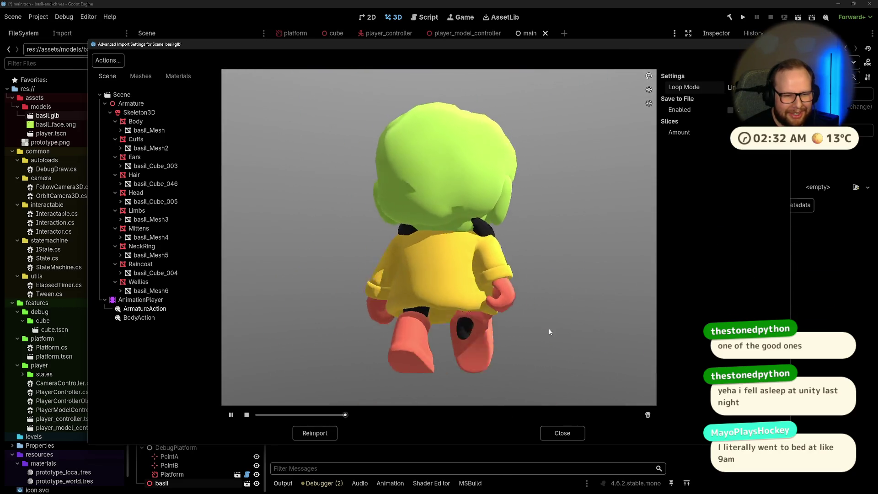
{"action": "mouse_move", "coordinate": [548, 328]}
{"action": "left_mouse_down"}
{"action": "mouse_move", "coordinate": [464, 315]}
{"action": "mouse_move", "coordinate": [483, 311]}
{"action": "mouse_move", "coordinate": [435, 317]}
{"action": "left_mouse_up"}
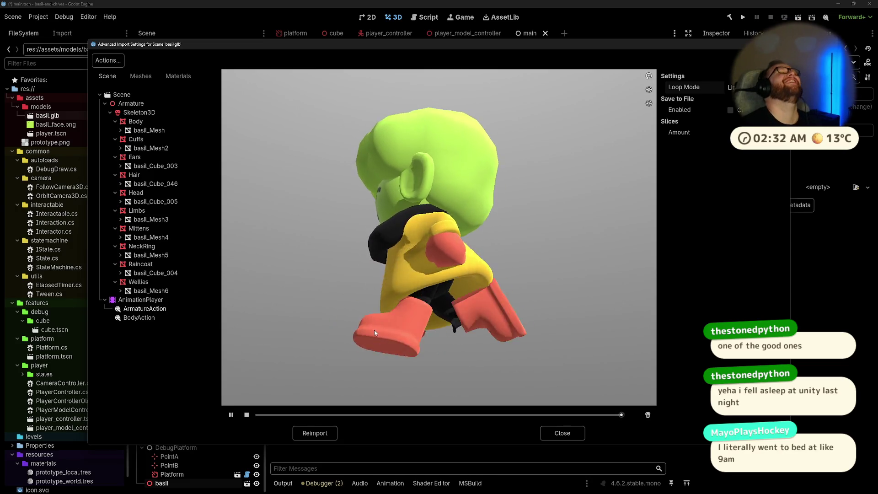
{"action": "mouse_move", "coordinate": [374, 331]}
{"action": "left_mouse_down"}
{"action": "mouse_move", "coordinate": [425, 293]}
{"action": "mouse_move", "coordinate": [439, 319]}
{"action": "mouse_move", "coordinate": [463, 292]}
{"action": "left_mouse_up"}
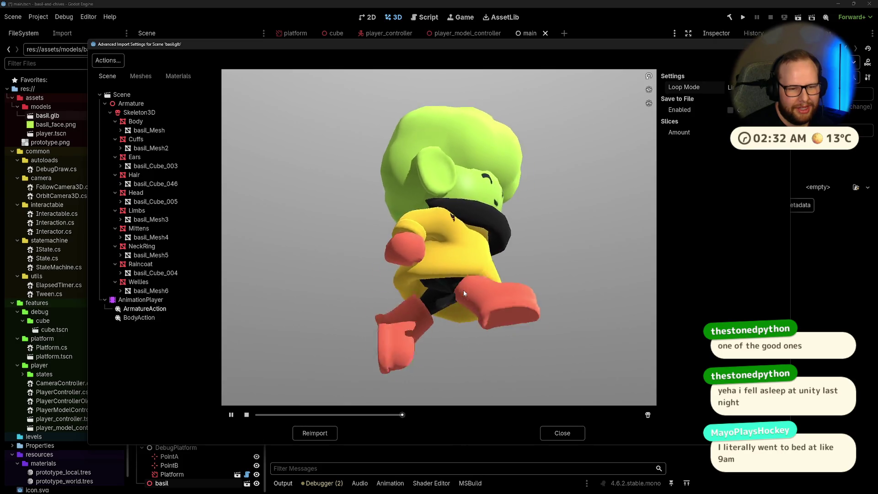
{"action": "left_click_drag", "start_coordinate": [463, 290], "coordinate": [435, 302]}
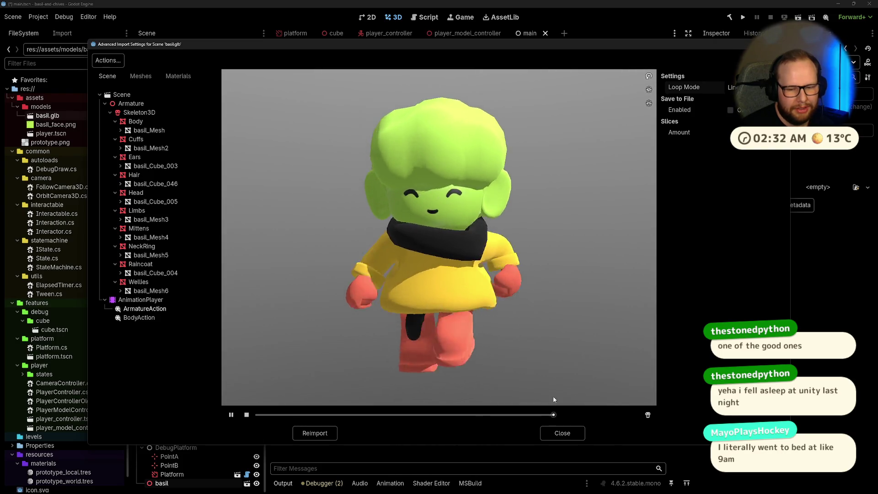
Toggle the skeleton bones on and off while orbiting the run preview, then switch to Blender.
{"action": "left_click", "coordinate": [647, 415]}
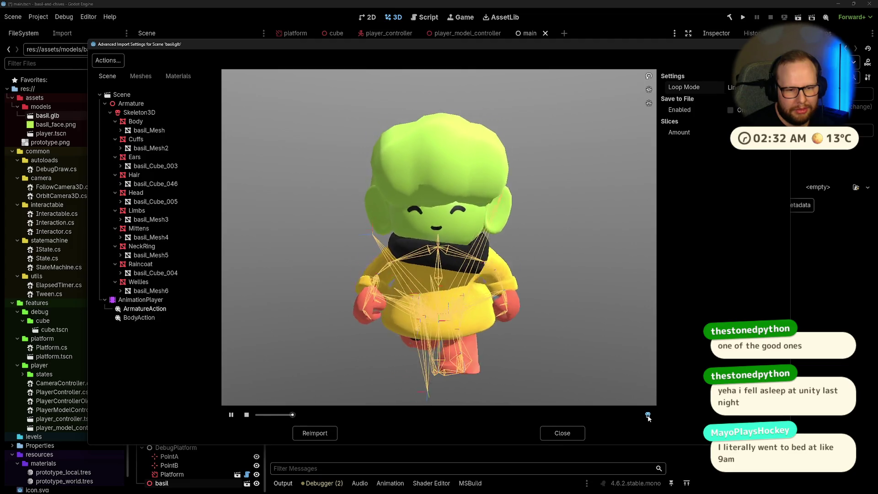
{"action": "left_click_drag", "start_coordinate": [597, 333], "coordinate": [545, 331]}
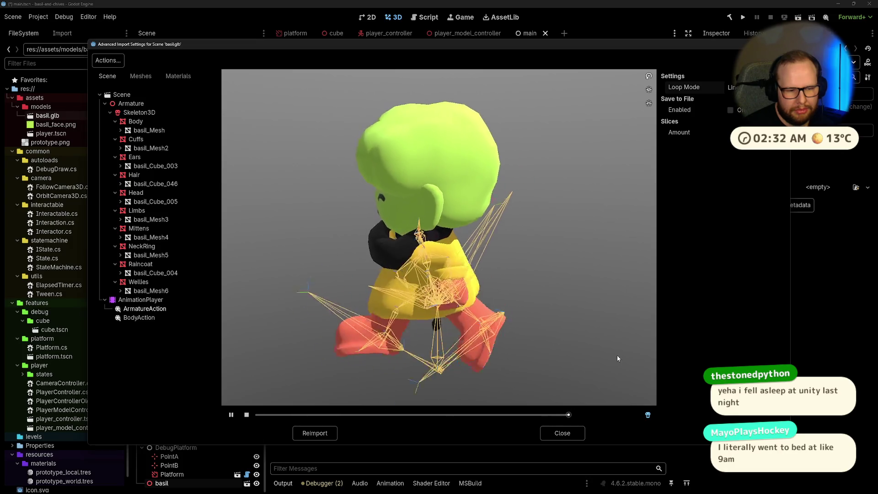
{"action": "left_click", "coordinate": [648, 415]}
{"action": "scroll", "coordinate": [472, 315], "scroll_direction": "down", "scroll_amount": 3}
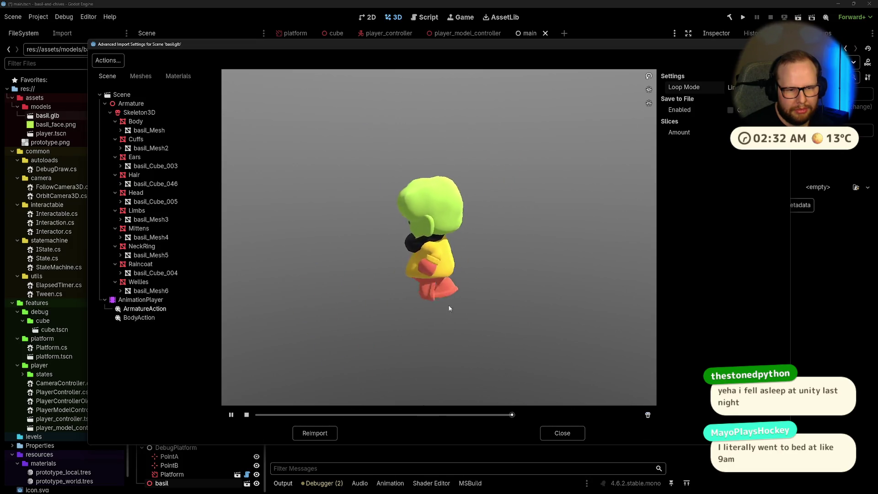
{"action": "mouse_move", "coordinate": [449, 309]}
{"action": "left_mouse_down"}
{"action": "mouse_move", "coordinate": [512, 286]}
{"action": "mouse_move", "coordinate": [487, 295]}
{"action": "left_mouse_up"}
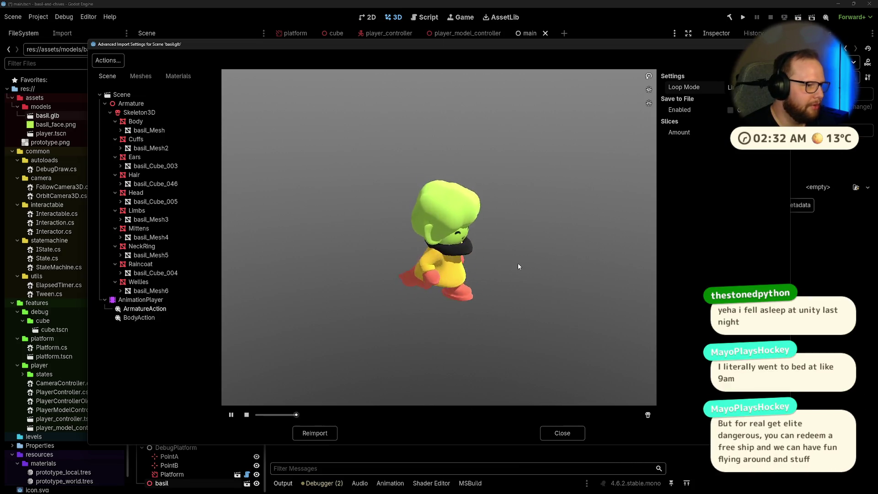
{"action": "key", "text": "ctrl+super+Right"}
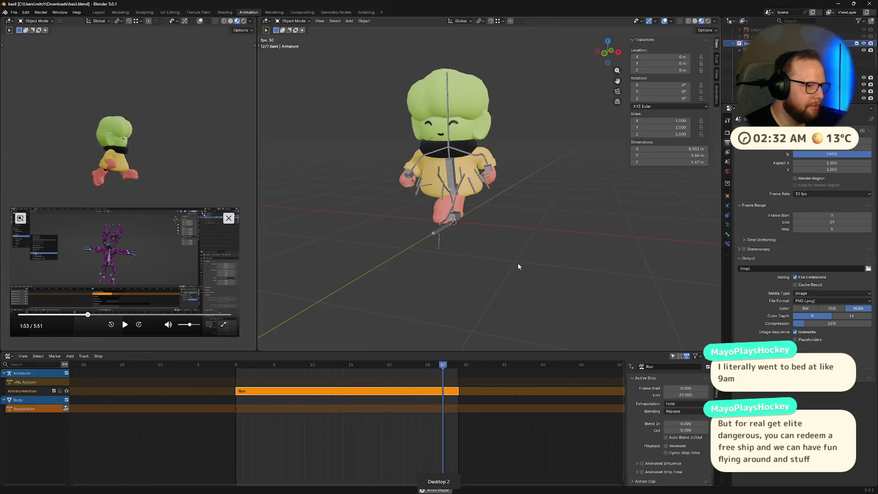
Switch desktops with Ctrl+Win+Right back to Godot's Advanced Import Settings preview.
{"action": "key", "text": "ctrl+super+Right"}
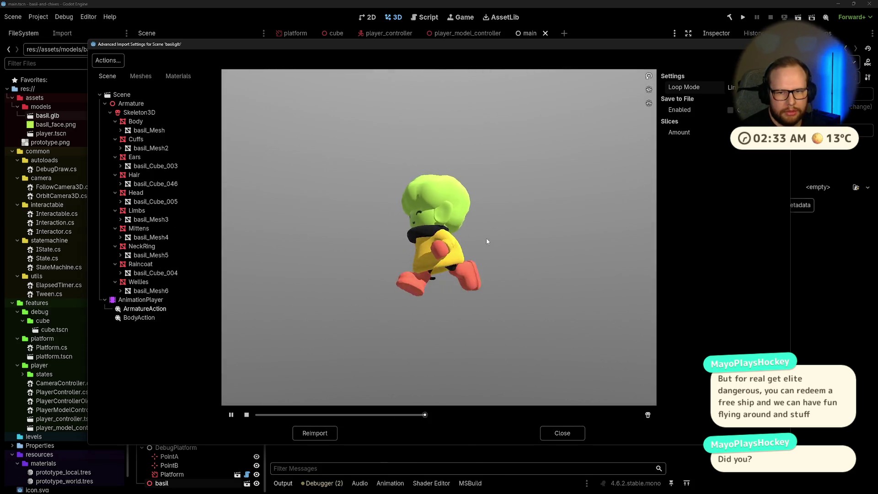
Orbit the preview to Basil's back, close Advanced Import Settings, and switch to Blender.
{"action": "mouse_move", "coordinate": [430, 239]}
{"action": "left_mouse_down"}
{"action": "mouse_move", "coordinate": [518, 231]}
{"action": "mouse_move", "coordinate": [485, 251]}
{"action": "left_mouse_up"}
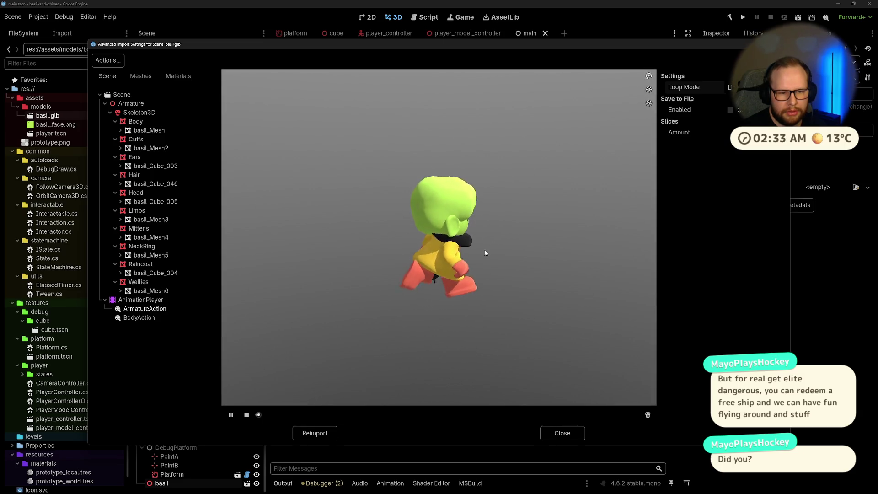
{"action": "left_click", "coordinate": [560, 435]}
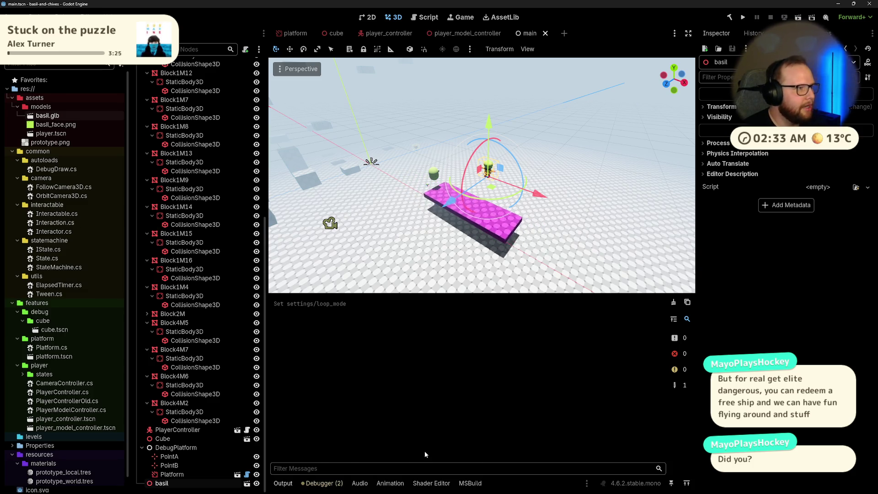
{"action": "key", "text": "ctrl+super+Right"}
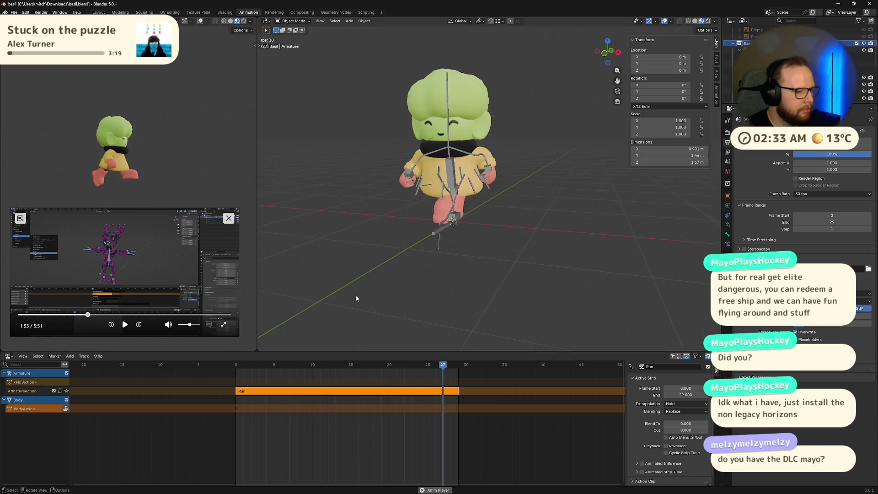
Save basil.blend with Ctrl+S and open Blender's File menu.
{"action": "key", "text": "ctrl+s"}
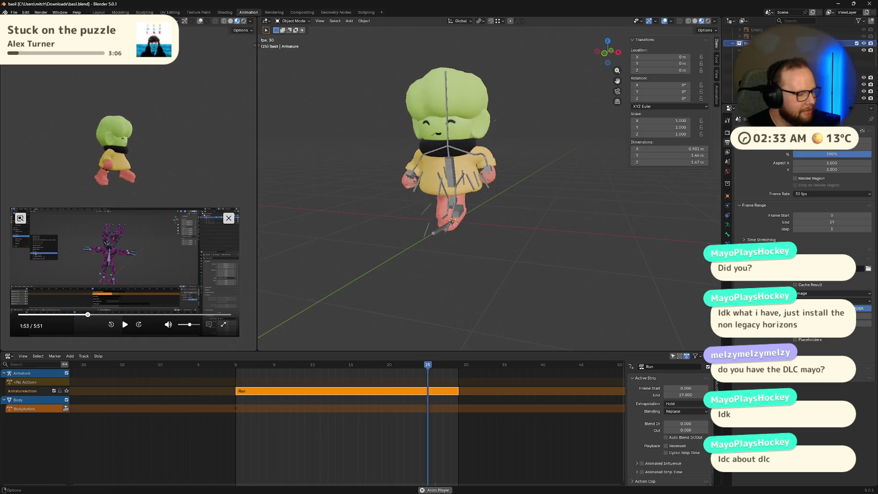
{"action": "left_click", "coordinate": [14, 13]}
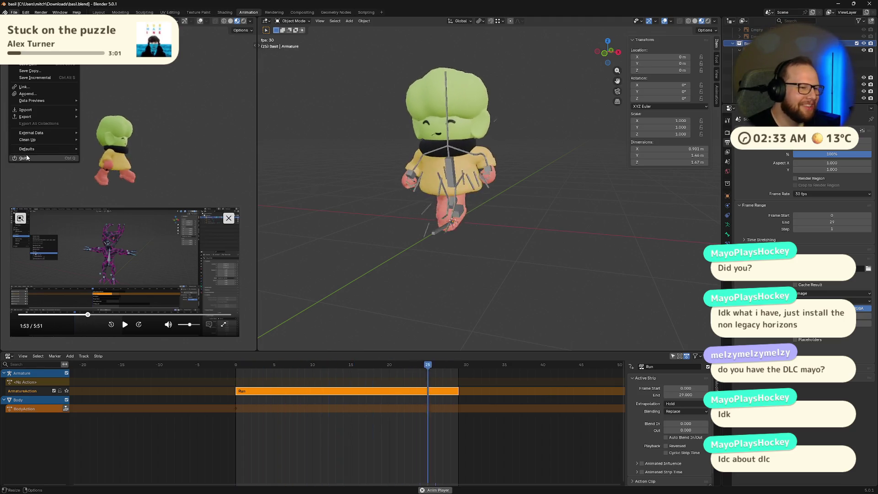
Start a glTF 2.0 (.glb/.gltf) export from Blender's File > Export list.
{"action": "key", "text": "Escape"}
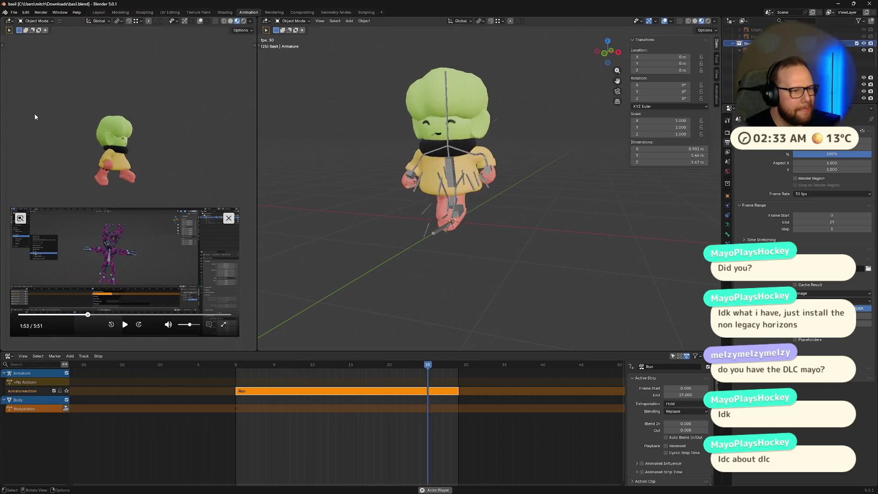
{"action": "left_click", "coordinate": [15, 13]}
{"action": "mouse_move", "coordinate": [33, 119]}
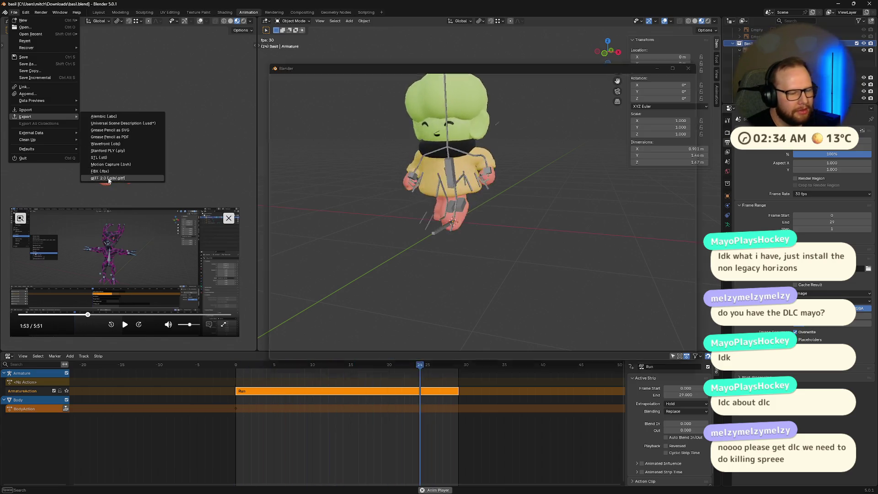
{"action": "left_click", "coordinate": [106, 178]}
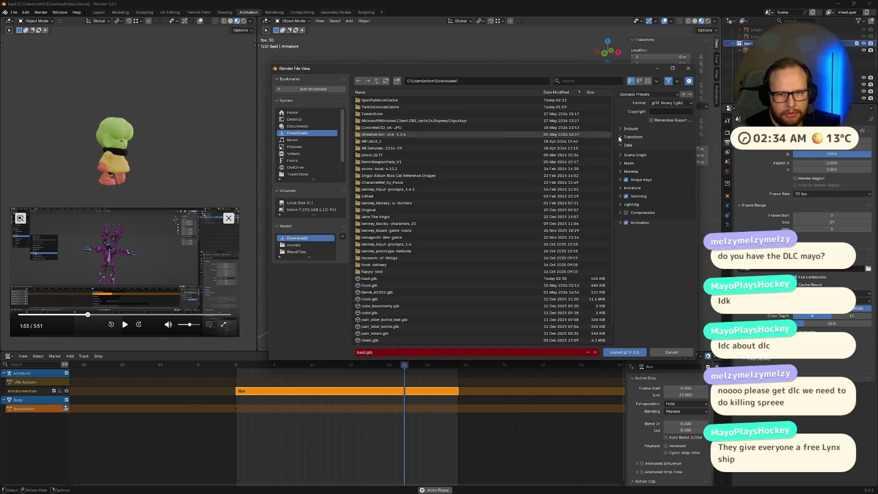
Expand the Data and Mesh sections to confirm Apply Modifiers, UVs and Normals are enabled.
{"action": "left_click", "coordinate": [621, 157]}
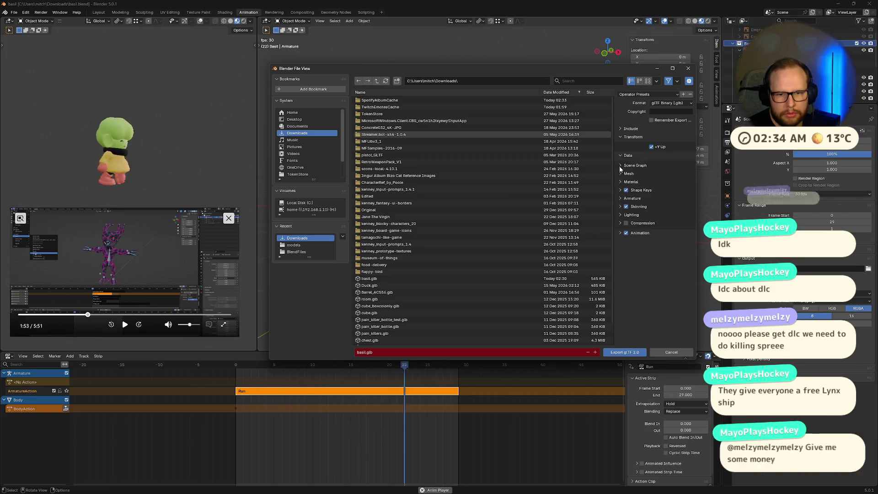
{"action": "left_click", "coordinate": [618, 172]}
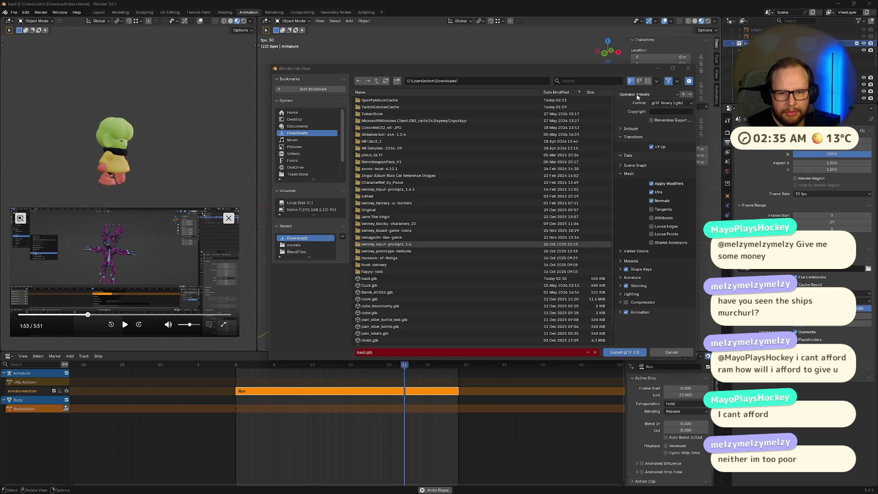
Check the Include and Scene Graph options, then export the character to basil.glb.
{"action": "left_click", "coordinate": [631, 129]}
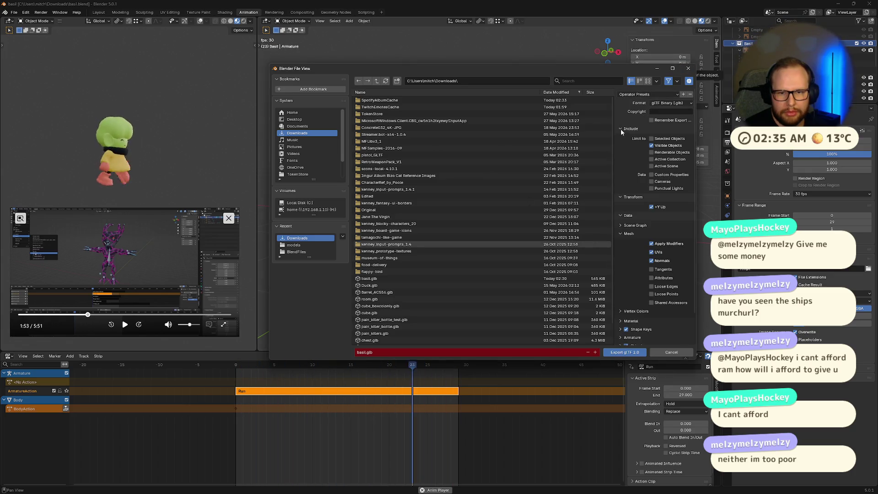
{"action": "left_click", "coordinate": [622, 129]}
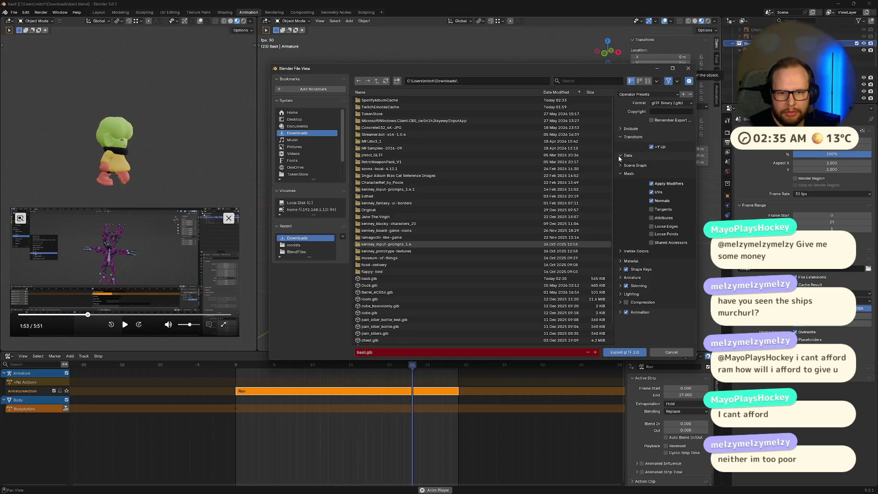
{"action": "left_click", "coordinate": [622, 165]}
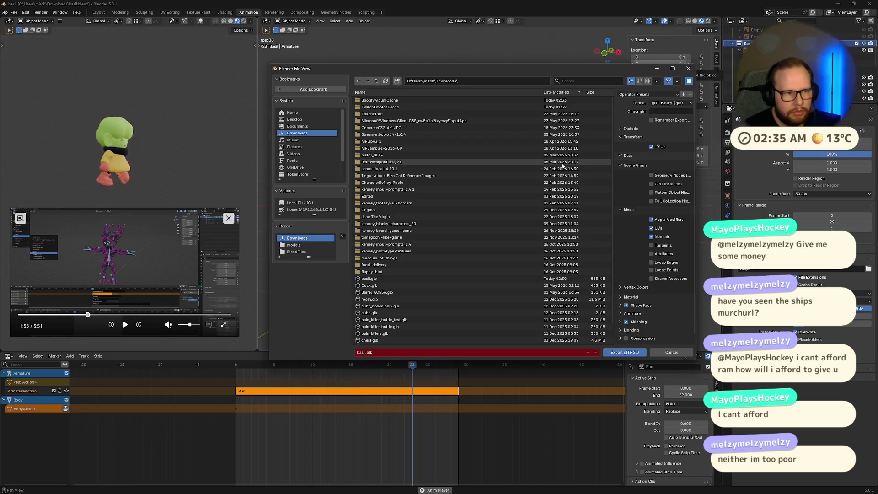
{"action": "left_click", "coordinate": [688, 68]}
{"action": "middle_click_drag", "start_coordinate": [453, 150], "coordinate": [455, 197]}
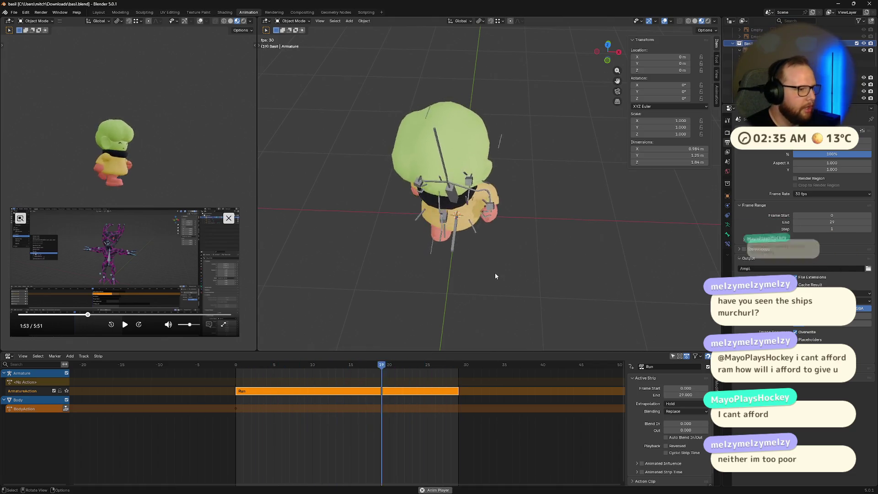
{"action": "key", "text": "ctrl+super+Right"}
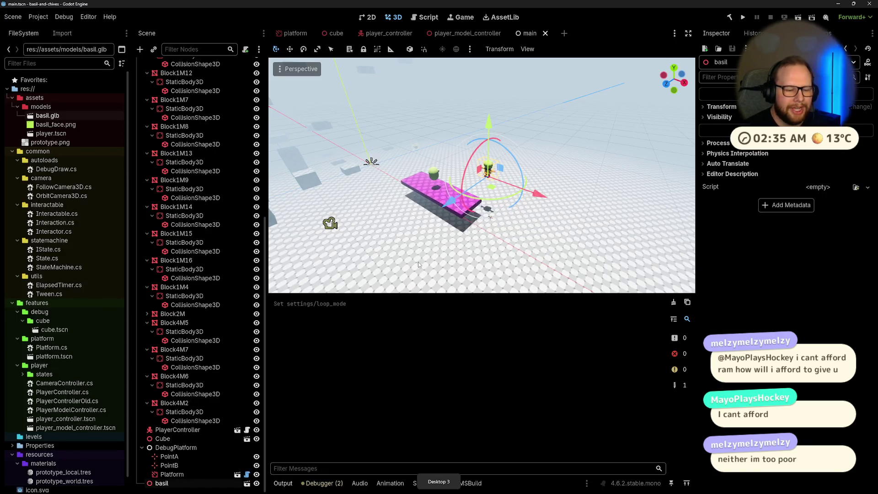
Clear debugger errors, preview BodyAction and ArmatureAction for basil.glb, then reimport it.
{"action": "left_click", "coordinate": [681, 209]}
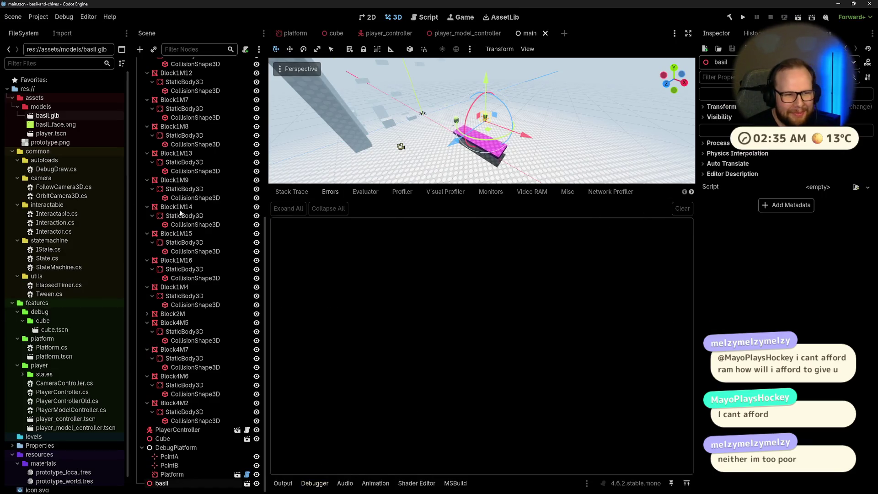
{"action": "double_click", "coordinate": [48, 115]}
{"action": "left_click_drag", "start_coordinate": [490, 274], "coordinate": [469, 260]}
{"action": "left_click", "coordinate": [139, 318]}
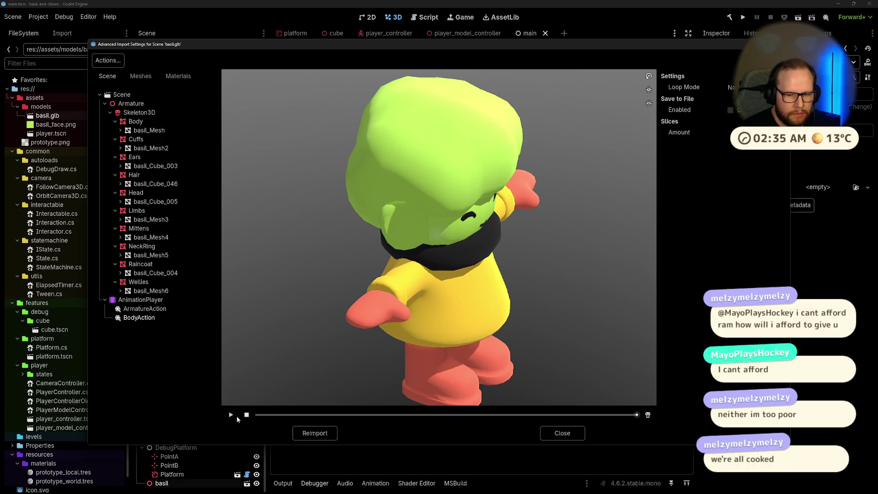
{"action": "left_click", "coordinate": [145, 310]}
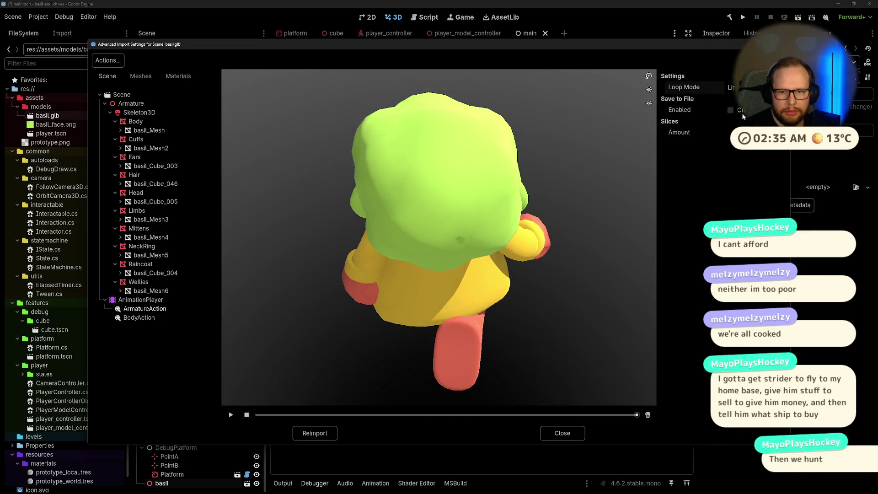
{"action": "left_click", "coordinate": [314, 432]}
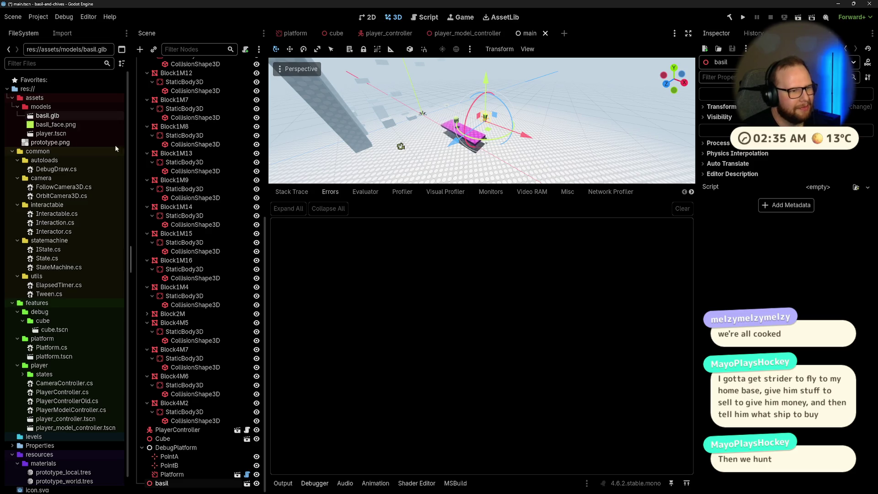
Play basil.glb's ArmatureAction in the import preview, then show the AnimationPlayer options.
{"action": "double_click", "coordinate": [51, 116]}
{"action": "mouse_move", "coordinate": [381, 295]}
{"action": "left_mouse_down"}
{"action": "mouse_move", "coordinate": [413, 273]}
{"action": "mouse_move", "coordinate": [384, 302]}
{"action": "left_mouse_up"}
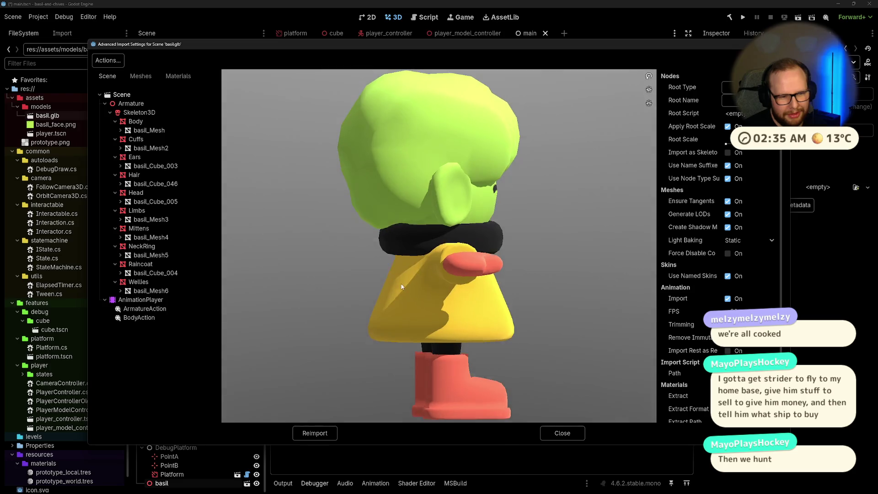
{"action": "left_click", "coordinate": [139, 310]}
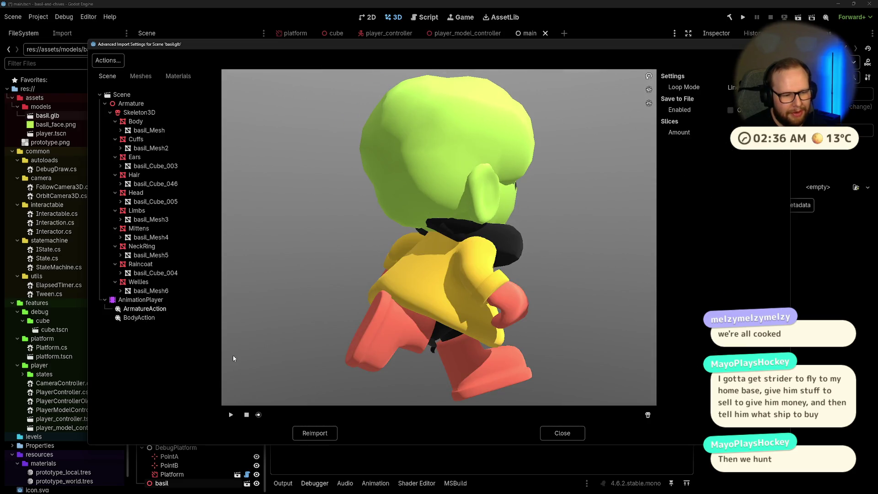
{"action": "left_click", "coordinate": [231, 415]}
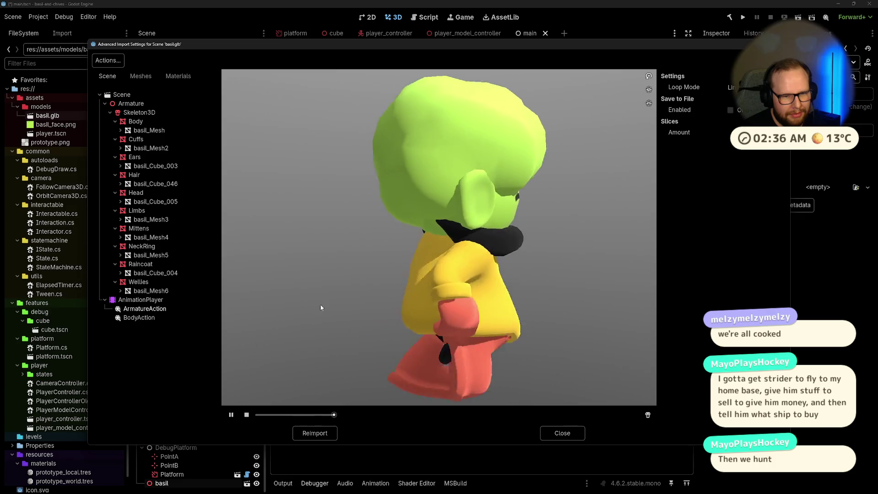
{"action": "mouse_move", "coordinate": [321, 307]}
{"action": "left_mouse_down"}
{"action": "mouse_move", "coordinate": [428, 268]}
{"action": "mouse_move", "coordinate": [514, 320]}
{"action": "mouse_move", "coordinate": [514, 287]}
{"action": "mouse_move", "coordinate": [475, 284]}
{"action": "left_mouse_up"}
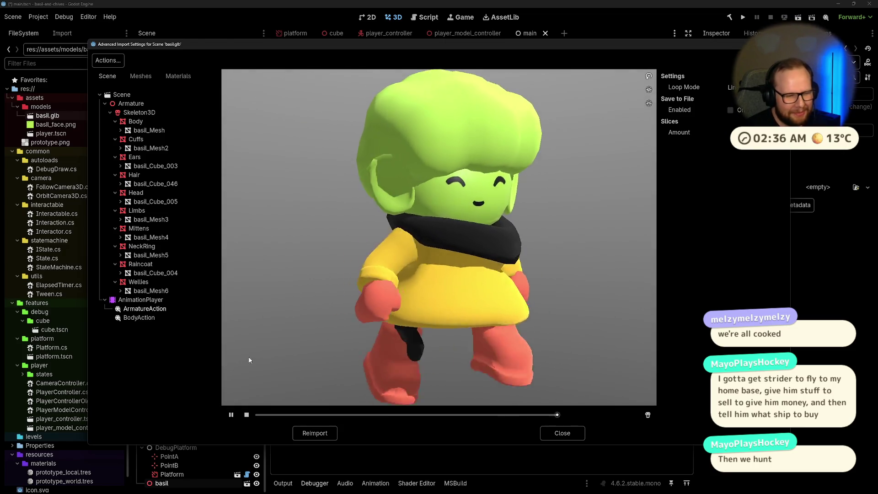
{"action": "left_click", "coordinate": [159, 300]}
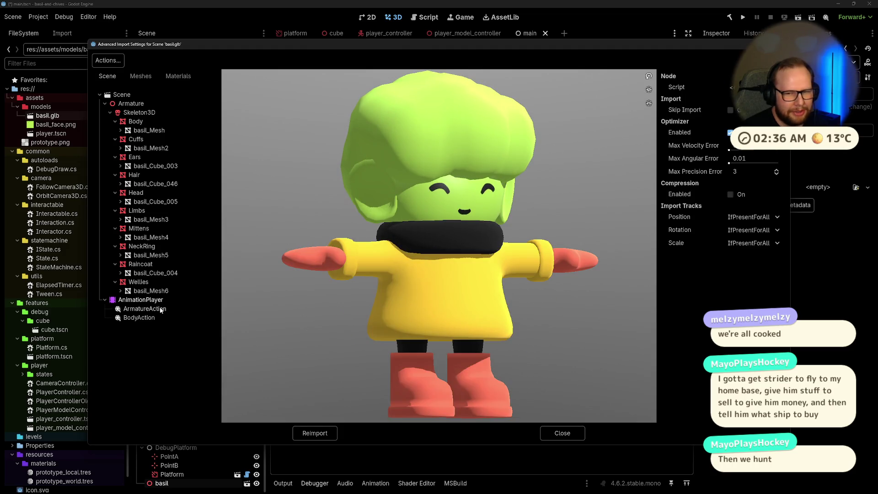
Play the ArmatureAction run cycle and orbit around the looping character.
{"action": "left_click", "coordinate": [161, 309]}
{"action": "mouse_move", "coordinate": [458, 274]}
{"action": "left_mouse_down"}
{"action": "mouse_move", "coordinate": [458, 211]}
{"action": "mouse_move", "coordinate": [439, 196]}
{"action": "mouse_move", "coordinate": [412, 238]}
{"action": "mouse_move", "coordinate": [405, 218]}
{"action": "mouse_move", "coordinate": [362, 271]}
{"action": "left_mouse_up"}
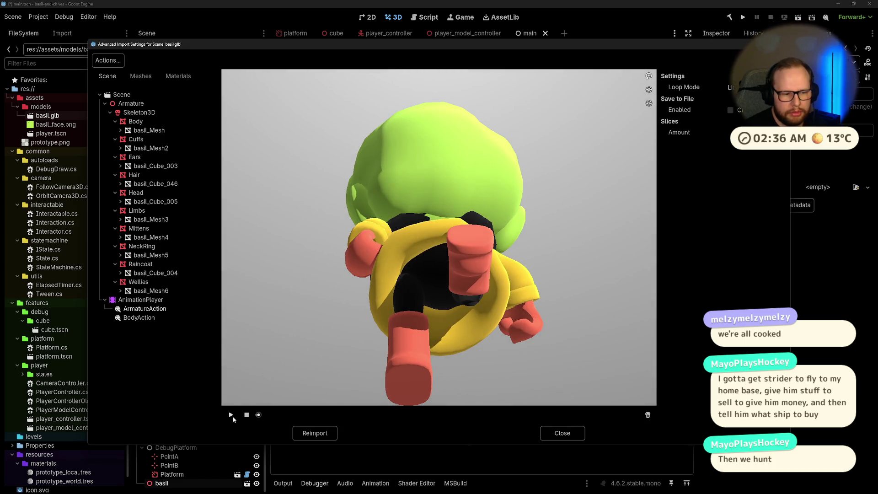
{"action": "left_click", "coordinate": [231, 415]}
{"action": "mouse_move", "coordinate": [424, 240]}
{"action": "left_mouse_down"}
{"action": "mouse_move", "coordinate": [424, 270]}
{"action": "mouse_move", "coordinate": [452, 227]}
{"action": "left_mouse_up"}
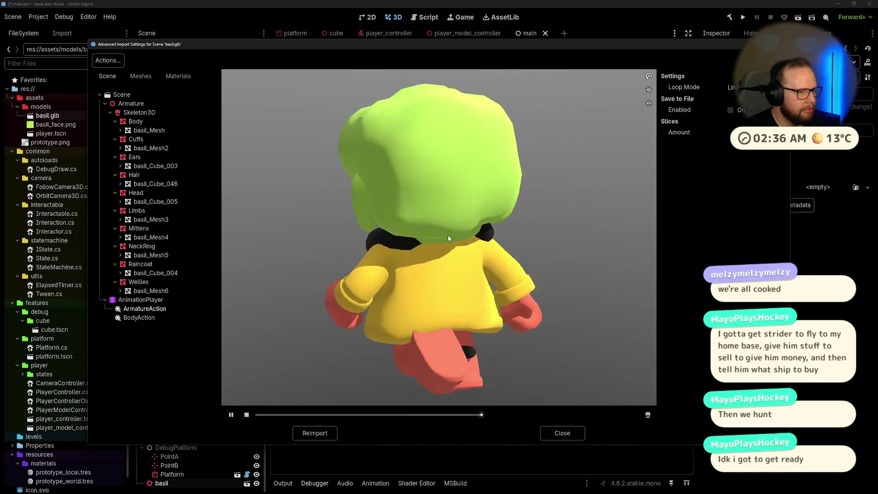
{"action": "mouse_move", "coordinate": [364, 248]}
{"action": "left_mouse_down"}
{"action": "mouse_move", "coordinate": [421, 242]}
{"action": "mouse_move", "coordinate": [396, 250]}
{"action": "mouse_move", "coordinate": [430, 270]}
{"action": "mouse_move", "coordinate": [450, 239]}
{"action": "mouse_move", "coordinate": [382, 254]}
{"action": "mouse_move", "coordinate": [494, 243]}
{"action": "mouse_move", "coordinate": [444, 251]}
{"action": "mouse_move", "coordinate": [475, 259]}
{"action": "left_mouse_up"}
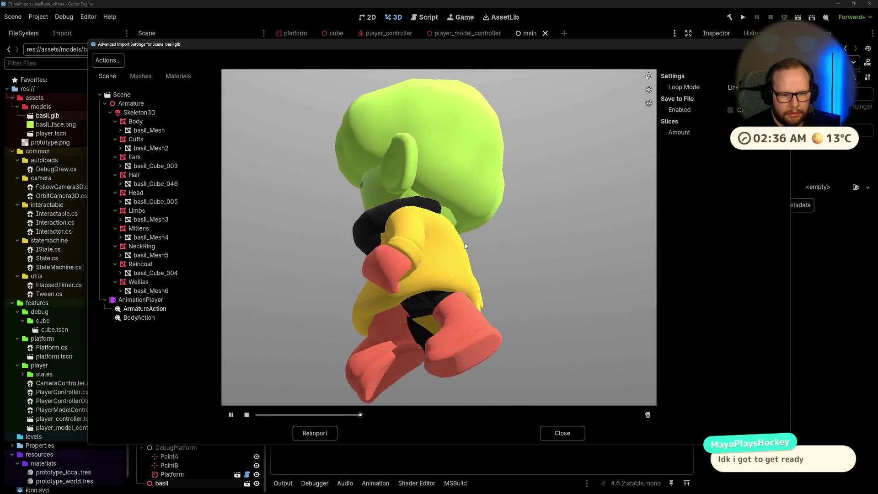
{"action": "left_click_drag", "start_coordinate": [471, 259], "coordinate": [539, 249]}
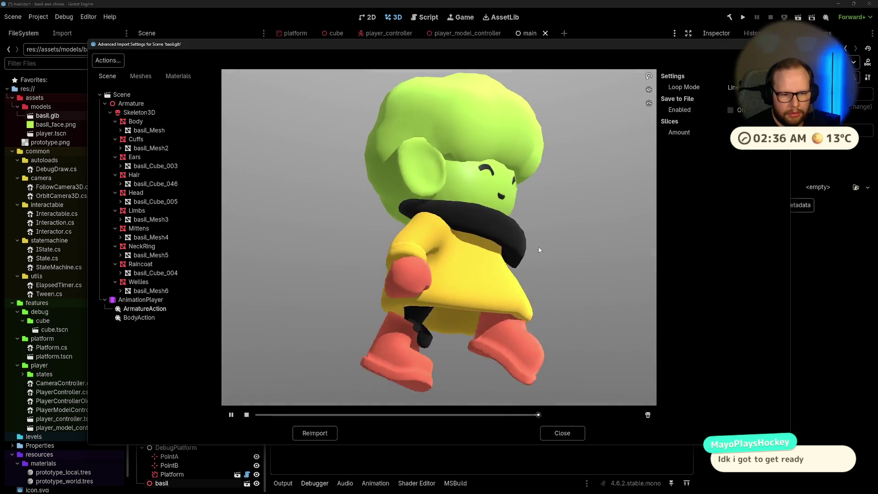
{"action": "mouse_move", "coordinate": [462, 368]}
{"action": "left_mouse_down"}
{"action": "mouse_move", "coordinate": [417, 336]}
{"action": "mouse_move", "coordinate": [402, 350]}
{"action": "mouse_move", "coordinate": [463, 358]}
{"action": "mouse_move", "coordinate": [408, 356]}
{"action": "mouse_move", "coordinate": [432, 375]}
{"action": "left_mouse_up"}
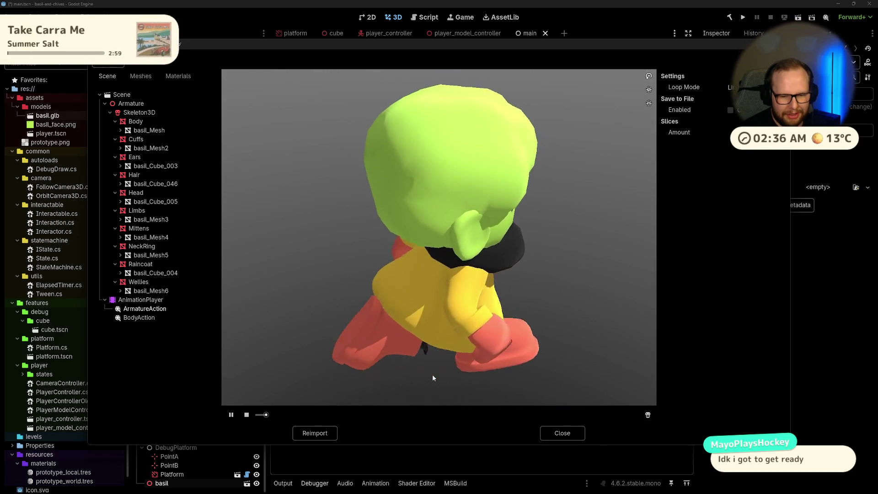
Zoom in for close rear and side views, then close the import settings.
{"action": "scroll", "coordinate": [433, 375], "scroll_direction": "down", "scroll_amount": 5}
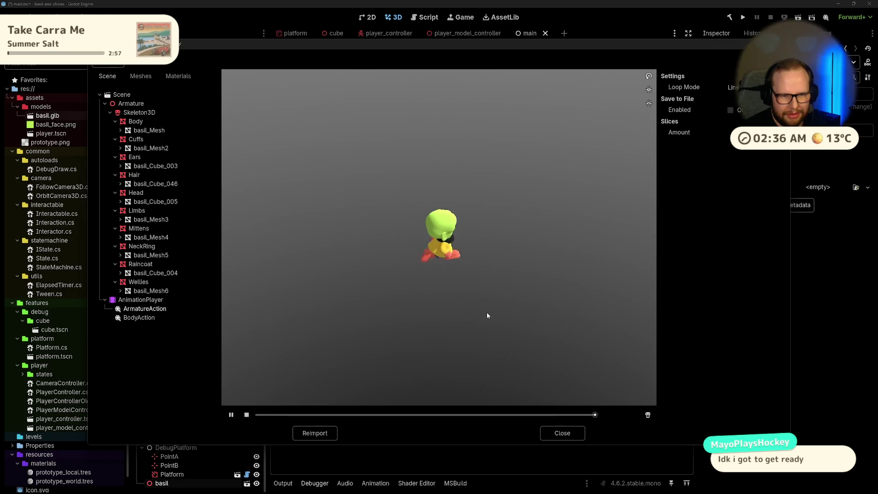
{"action": "mouse_move", "coordinate": [488, 316]}
{"action": "left_mouse_down"}
{"action": "mouse_move", "coordinate": [418, 300]}
{"action": "mouse_move", "coordinate": [414, 255]}
{"action": "mouse_move", "coordinate": [414, 262]}
{"action": "left_mouse_up"}
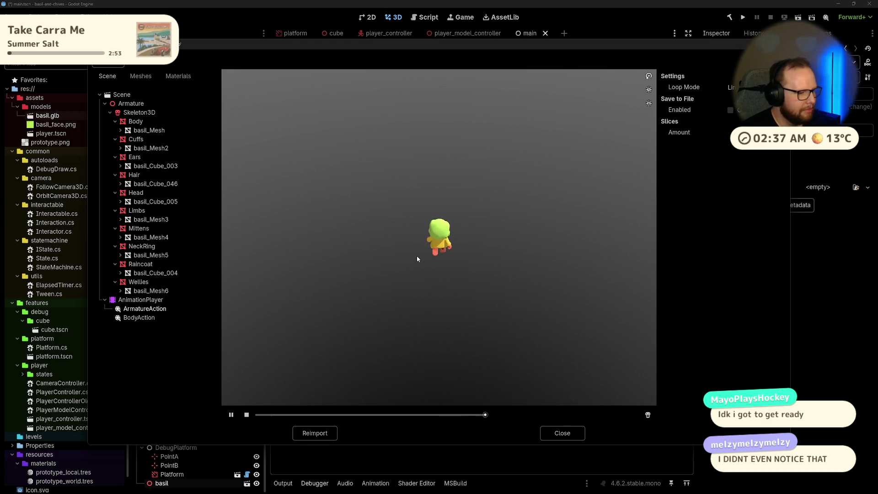
{"action": "scroll", "coordinate": [418, 254], "scroll_direction": "up", "scroll_amount": 5}
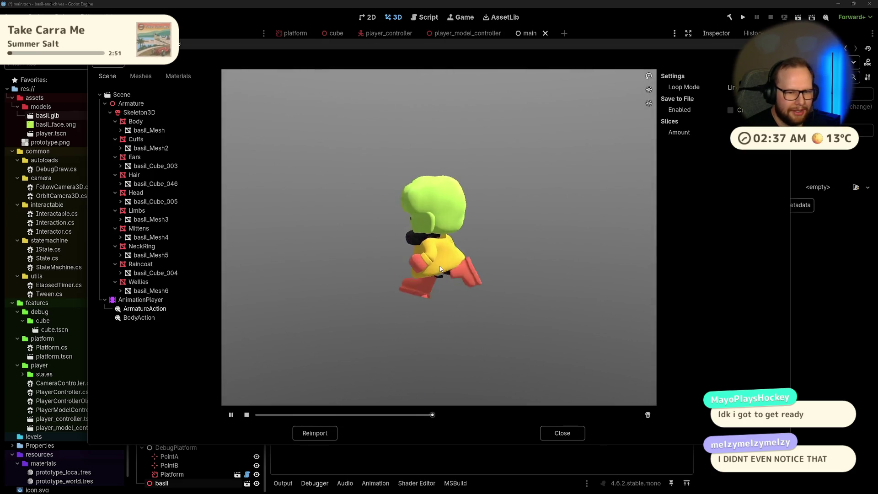
{"action": "scroll", "coordinate": [440, 269], "scroll_direction": "up", "scroll_amount": 5}
{"action": "mouse_move", "coordinate": [401, 340]}
{"action": "left_mouse_down"}
{"action": "mouse_move", "coordinate": [430, 311]}
{"action": "mouse_move", "coordinate": [478, 322]}
{"action": "mouse_move", "coordinate": [459, 352]}
{"action": "left_mouse_up"}
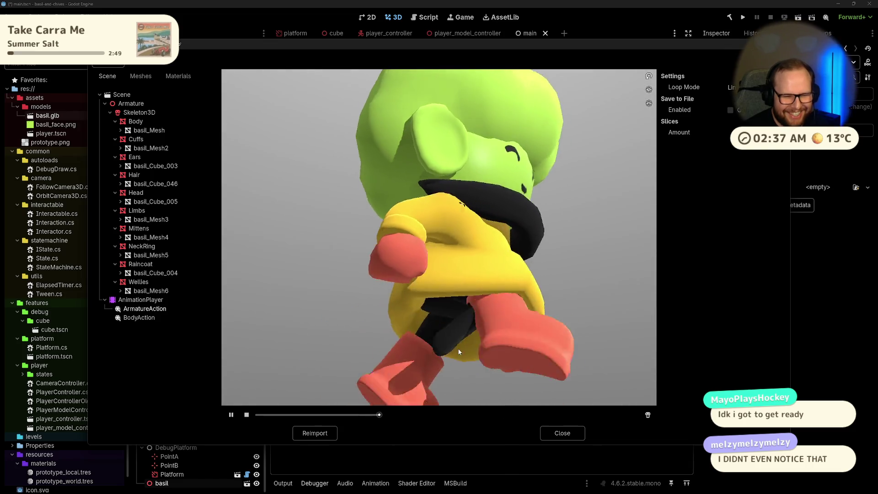
{"action": "scroll", "coordinate": [460, 352], "scroll_direction": "down", "scroll_amount": 5}
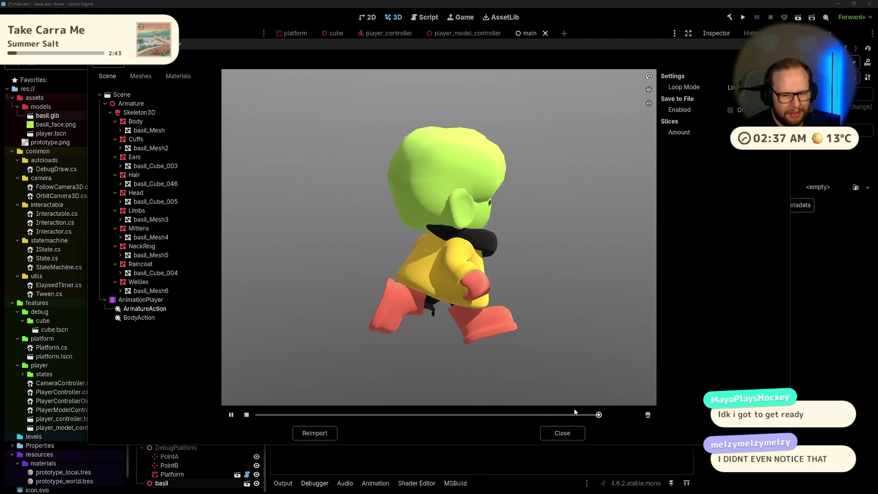
{"action": "left_click", "coordinate": [566, 434]}
In Blender, go to frame 28 and select Empty.001.
{"action": "key", "text": "ctrl+super+Right"}
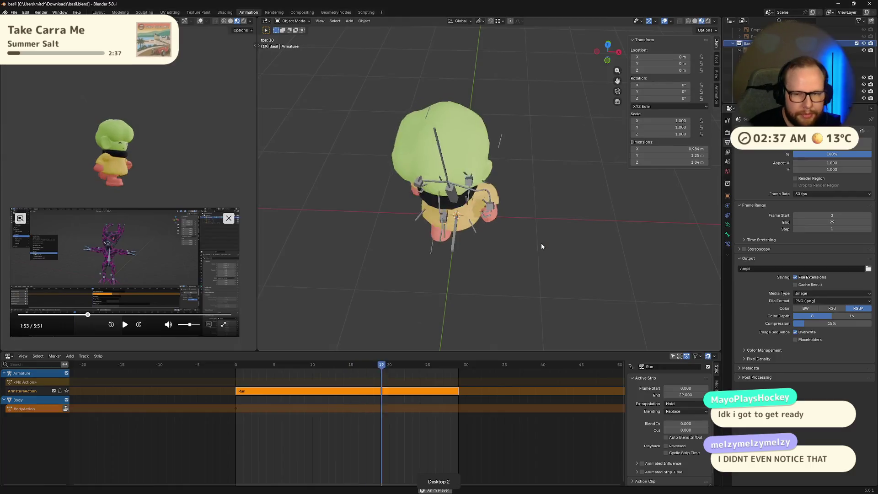
{"action": "scroll", "coordinate": [730, 46], "scroll_direction": "up", "scroll_amount": 1}
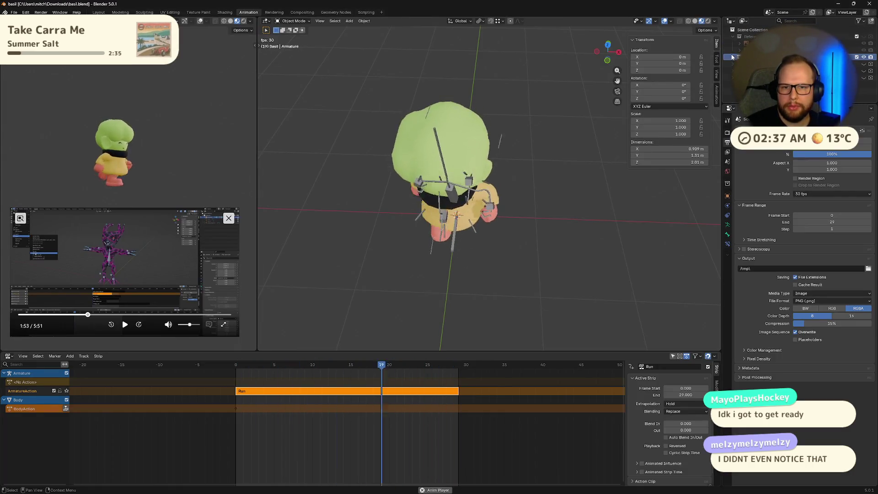
{"action": "left_click", "coordinate": [449, 451]}
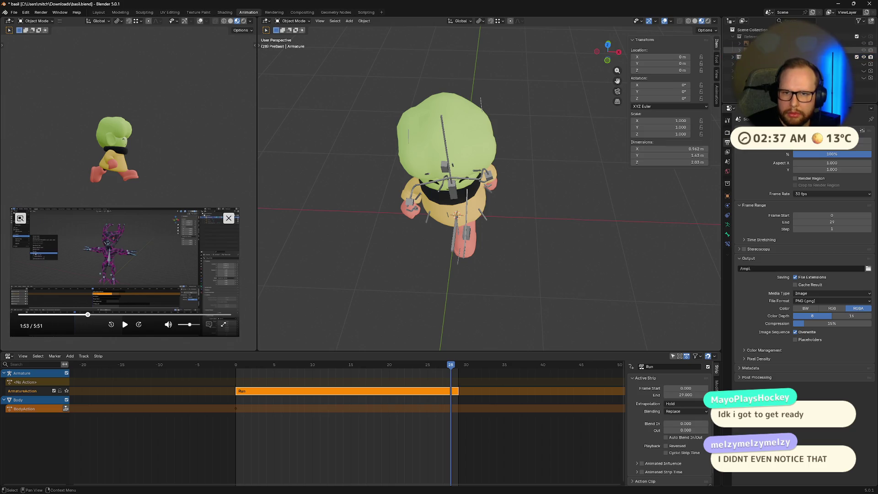
{"action": "left_click", "coordinate": [750, 57]}
Paste the copied character, adding Armature.001 and Body.001, then select PreBasil.
{"action": "key", "text": "ctrl+v"}
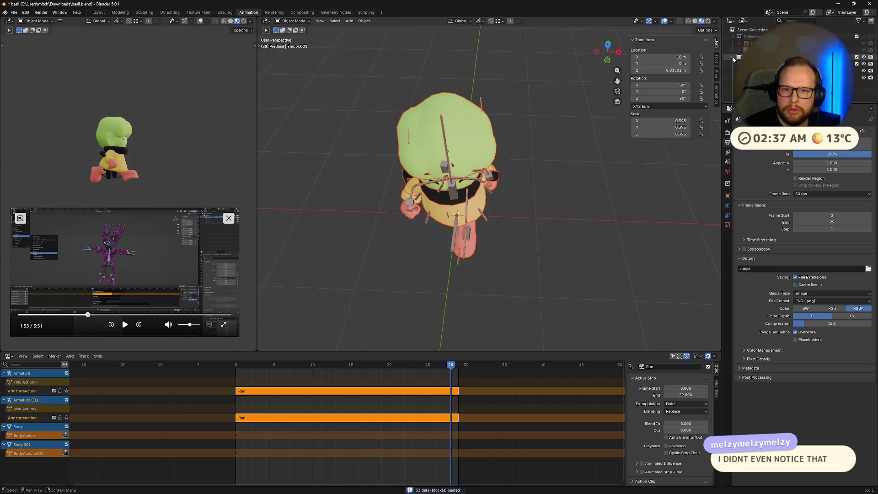
{"action": "key", "text": "ctrl+z"}
{"action": "key", "text": "ctrl+shift+z"}
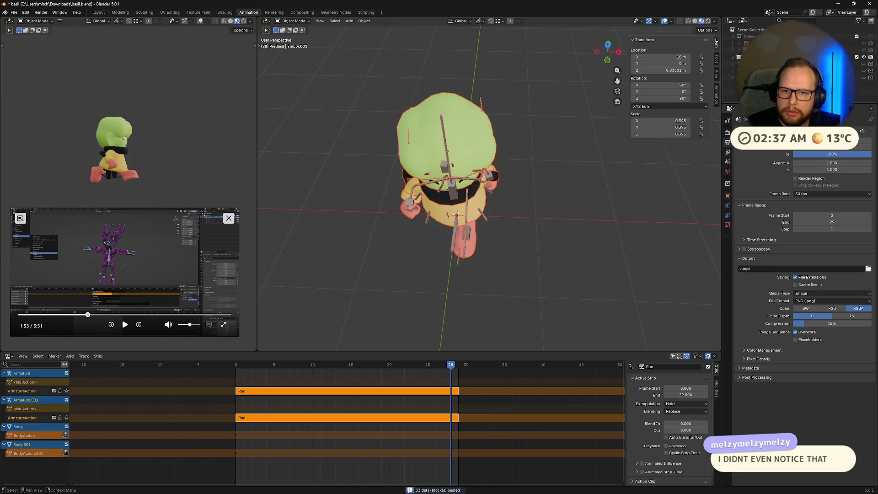
{"action": "key", "text": "ctrl+z"}
{"action": "key", "text": "ctrl+shift+z"}
{"action": "left_click", "coordinate": [738, 56]}
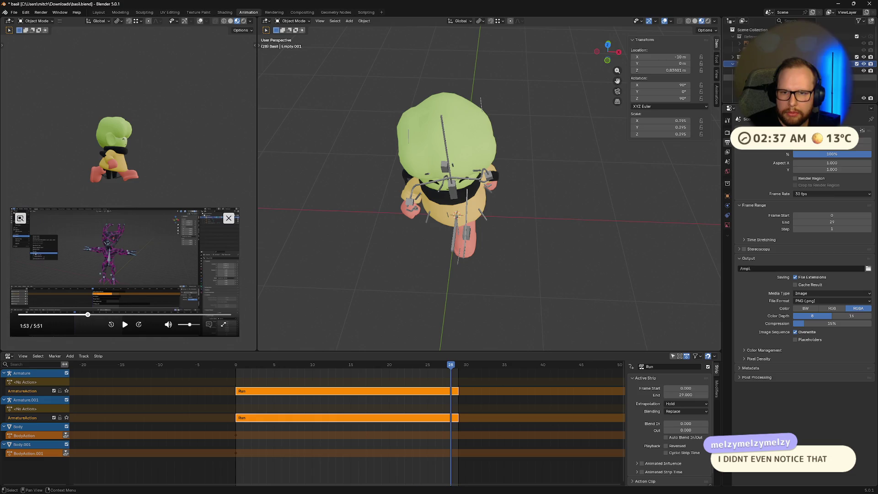
Show the modifier stack and apply the Solidify modifier on Cuffs.001.
{"action": "left_click", "coordinate": [755, 70]}
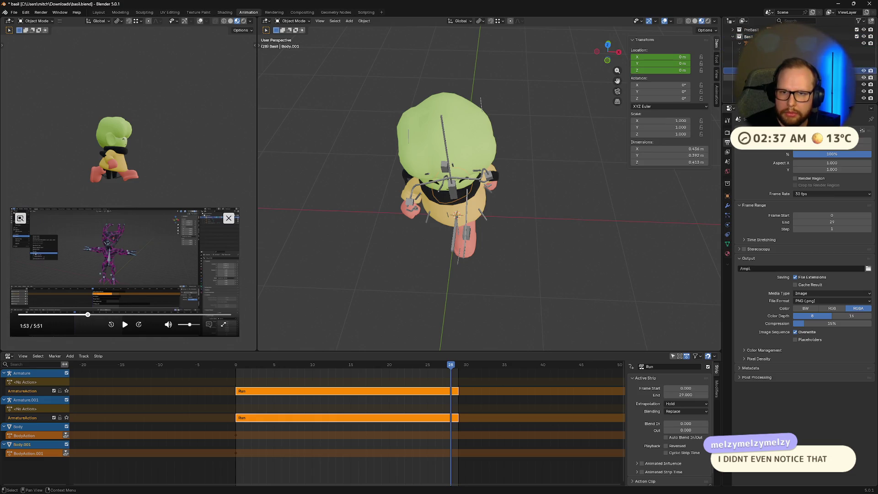
{"action": "scroll", "coordinate": [755, 70], "scroll_direction": "up", "scroll_amount": 3}
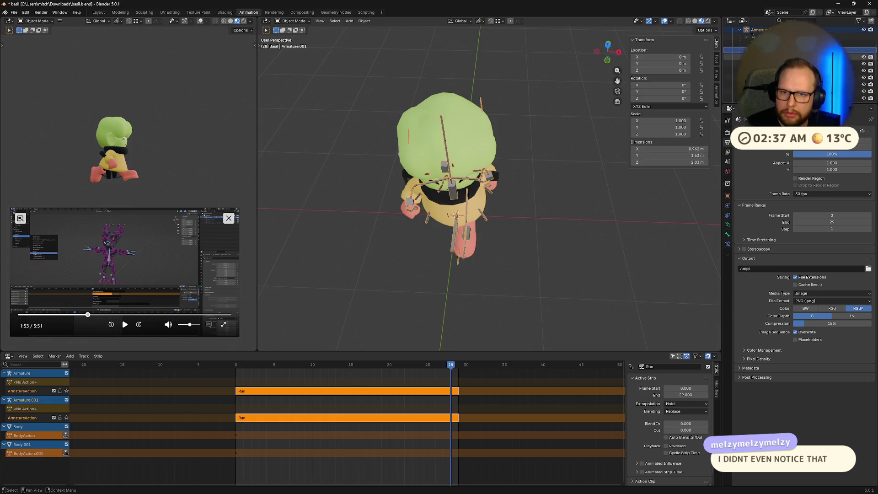
{"action": "left_click", "coordinate": [727, 207]}
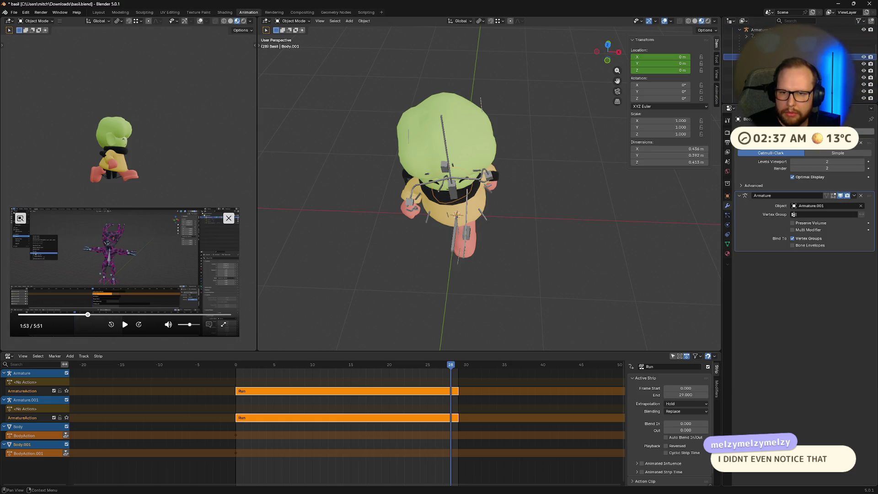
{"action": "left_click", "coordinate": [755, 64]}
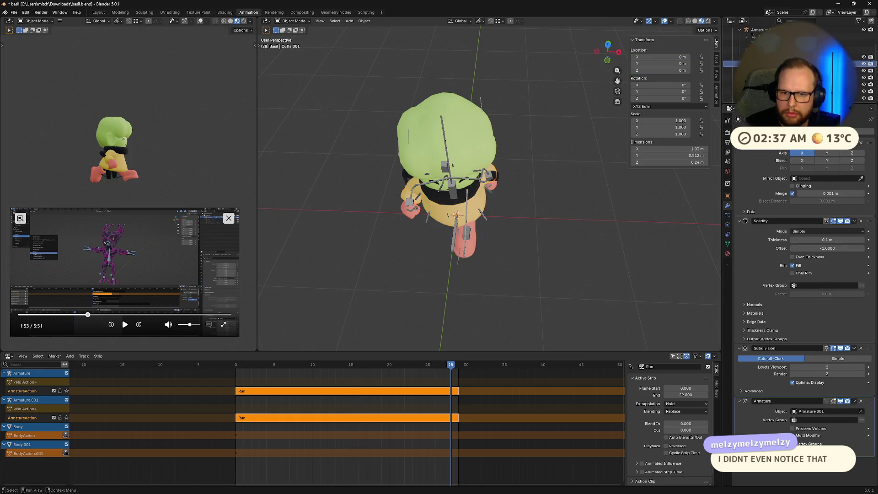
{"action": "left_click", "coordinate": [853, 222]}
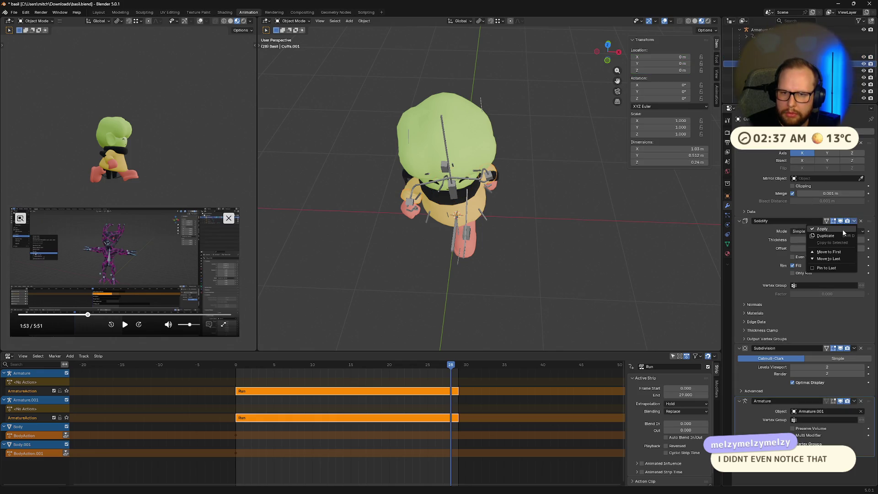
{"action": "left_click", "coordinate": [823, 229]}
{"action": "left_click", "coordinate": [854, 143]}
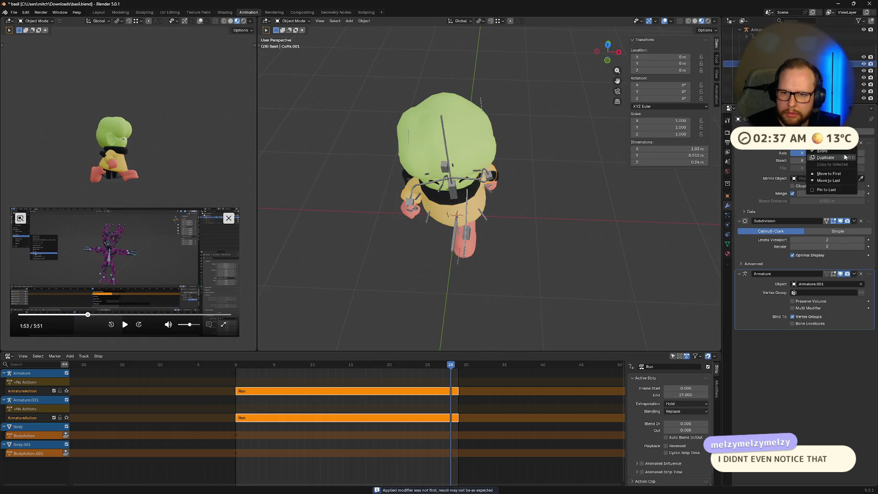
Apply the Subdivision and Mirror modifiers on Ears.001.
{"action": "left_click", "coordinate": [768, 71]}
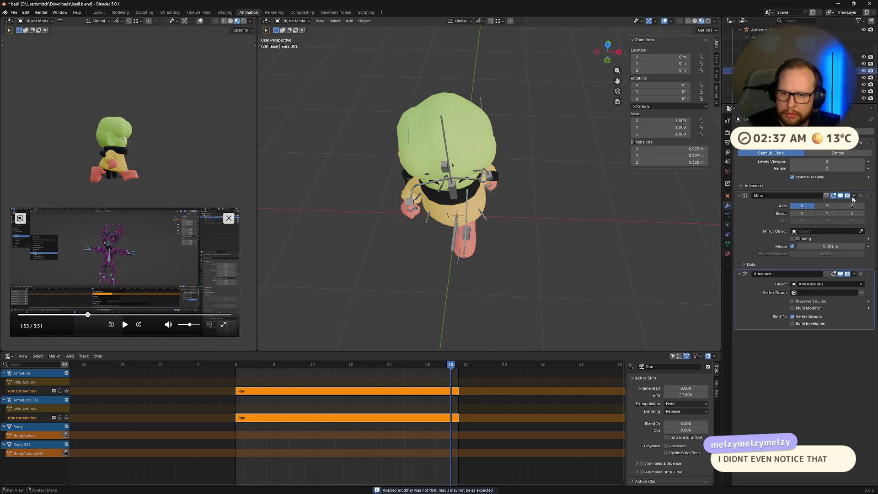
{"action": "left_click", "coordinate": [853, 196]}
{"action": "left_click", "coordinate": [854, 143]}
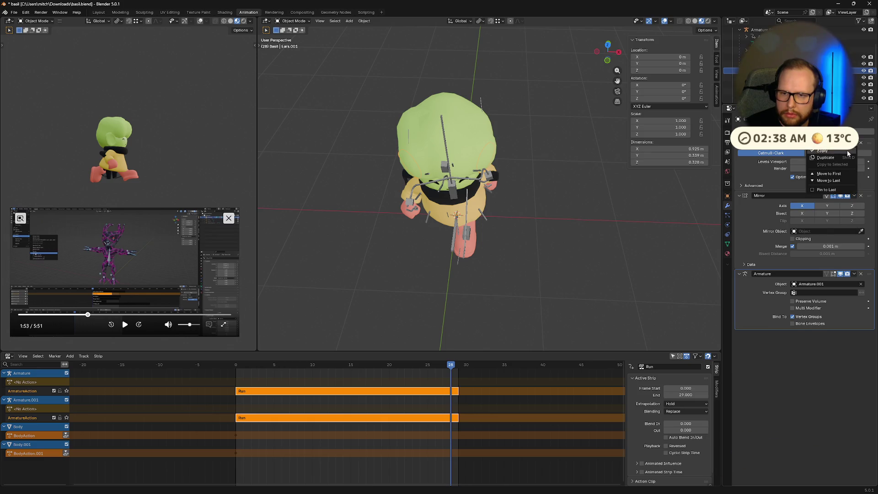
{"action": "left_click", "coordinate": [849, 151]}
{"action": "left_click", "coordinate": [853, 143]}
{"action": "left_click", "coordinate": [849, 153]}
{"action": "mouse_move", "coordinate": [599, 194]}
{"action": "middle_mouse_down"}
{"action": "mouse_move", "coordinate": [560, 151]}
{"action": "mouse_move", "coordinate": [501, 142]}
{"action": "mouse_move", "coordinate": [512, 117]}
{"action": "mouse_move", "coordinate": [567, 117]}
{"action": "middle_mouse_up"}
{"action": "scroll", "coordinate": [500, 138], "scroll_direction": "down", "scroll_amount": 3}
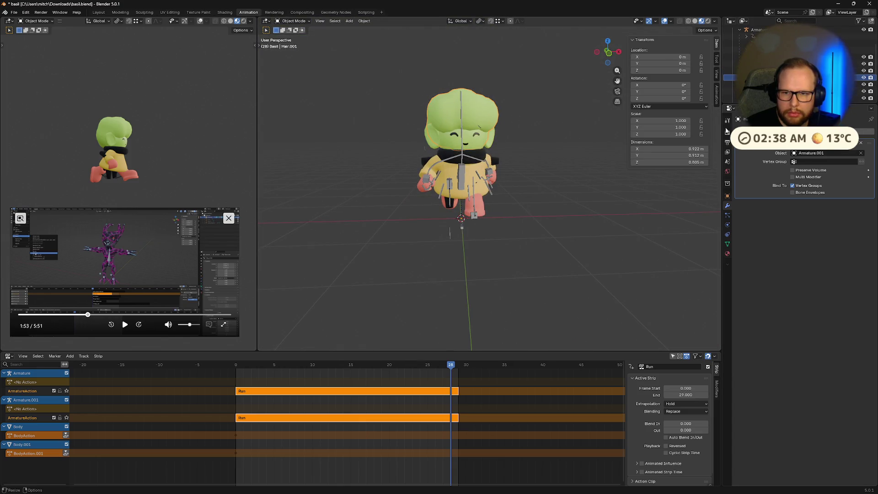
Apply the Mirror modifier on Limbs.001 and check Limbs.Skin.001's modifiers.
{"action": "left_click", "coordinate": [778, 91]}
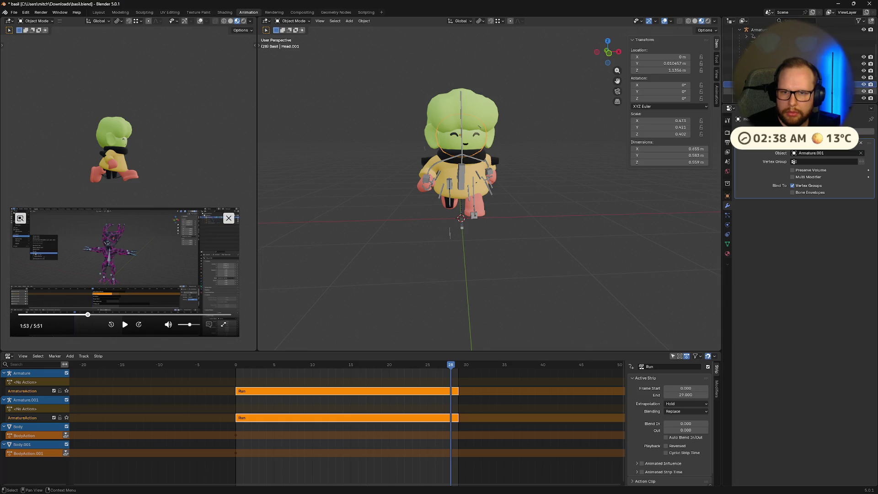
{"action": "left_click", "coordinate": [853, 143]}
{"action": "left_click", "coordinate": [839, 152]}
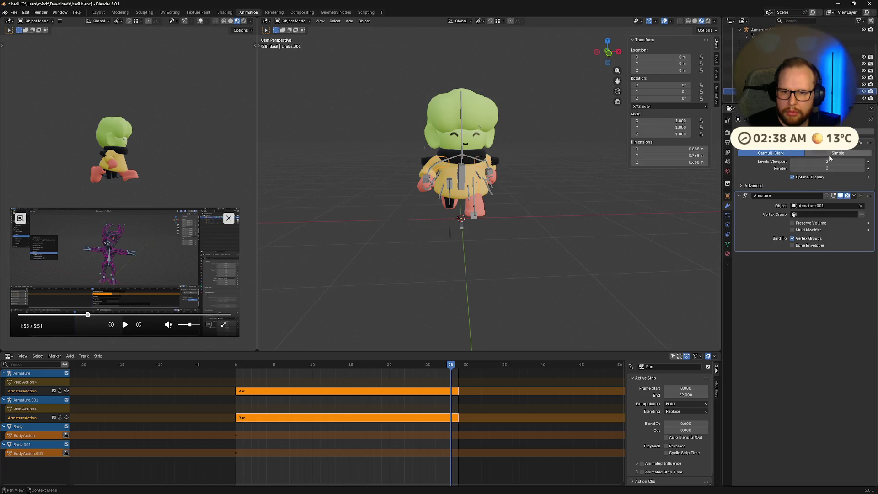
{"action": "left_click", "coordinate": [854, 144]}
{"action": "left_click", "coordinate": [777, 98]}
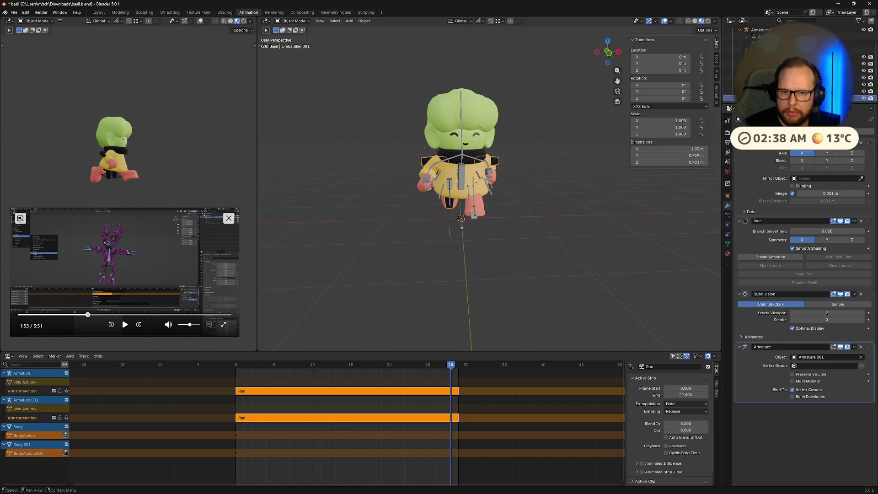
{"action": "left_click", "coordinate": [854, 144]}
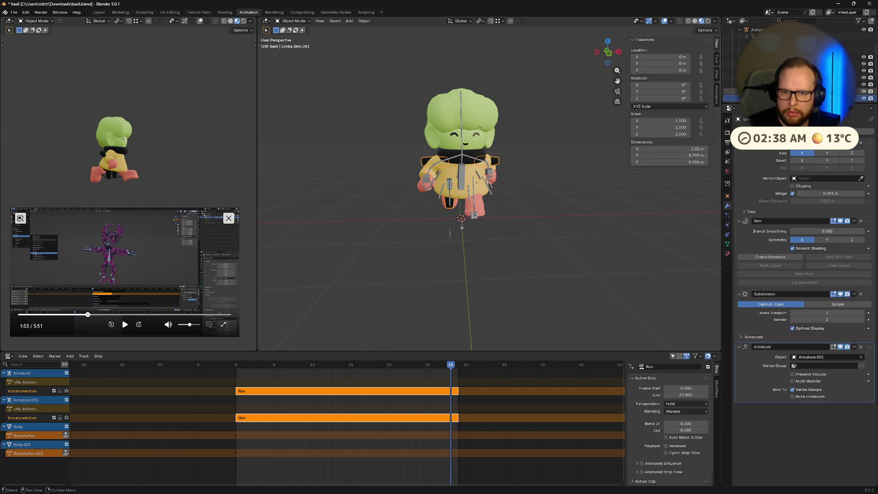
{"action": "mouse_move", "coordinate": [576, 137]}
{"action": "middle_mouse_down"}
{"action": "mouse_move", "coordinate": [664, 160]}
{"action": "mouse_move", "coordinate": [649, 179]}
{"action": "mouse_move", "coordinate": [631, 181]}
{"action": "middle_mouse_up"}
{"action": "left_click", "coordinate": [778, 91]}
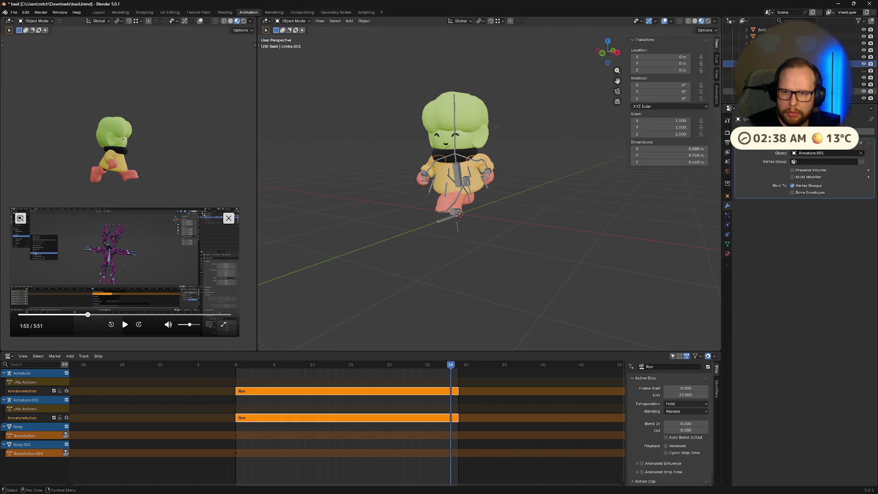
Apply the Mirror and Subdivision modifiers on Mittens.001.
{"action": "left_click", "coordinate": [777, 77]}
{"action": "left_click", "coordinate": [855, 143]}
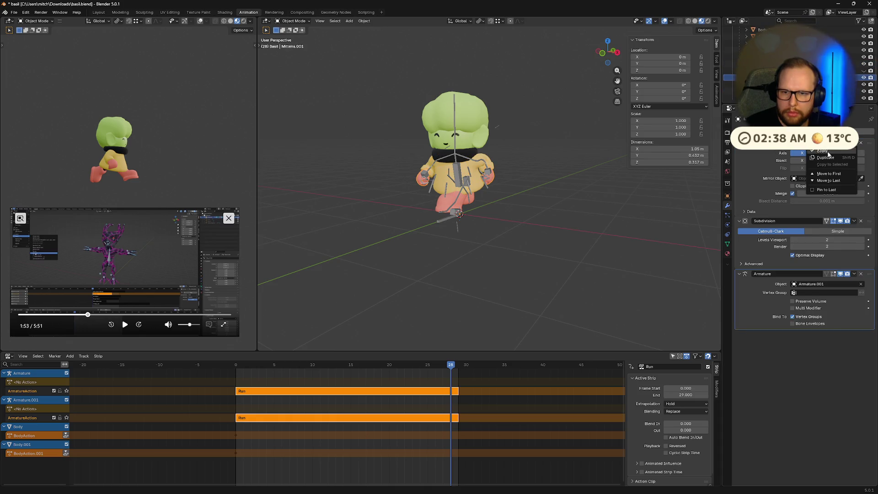
{"action": "left_click", "coordinate": [823, 151]}
{"action": "left_click", "coordinate": [854, 143]}
{"action": "left_click", "coordinate": [834, 154]}
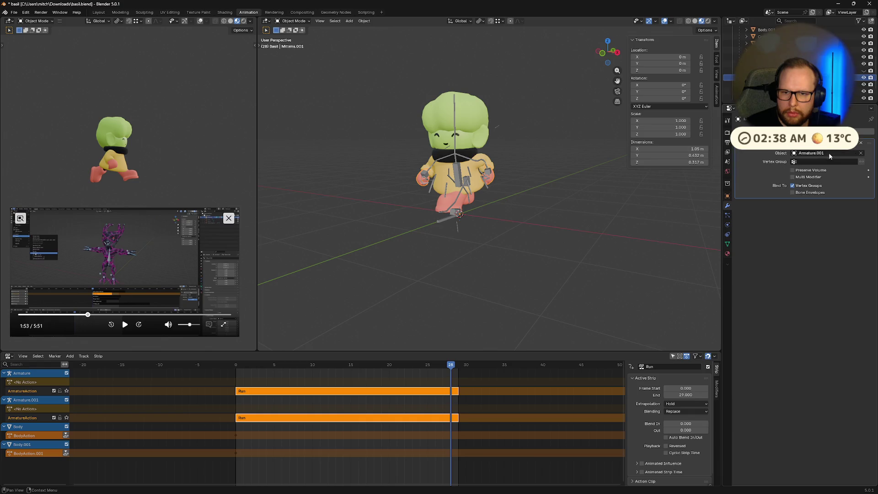
Apply the Solidify and Subdivision modifiers on NeckRing.001.
{"action": "left_click", "coordinate": [778, 84]}
{"action": "left_click", "coordinate": [853, 143]}
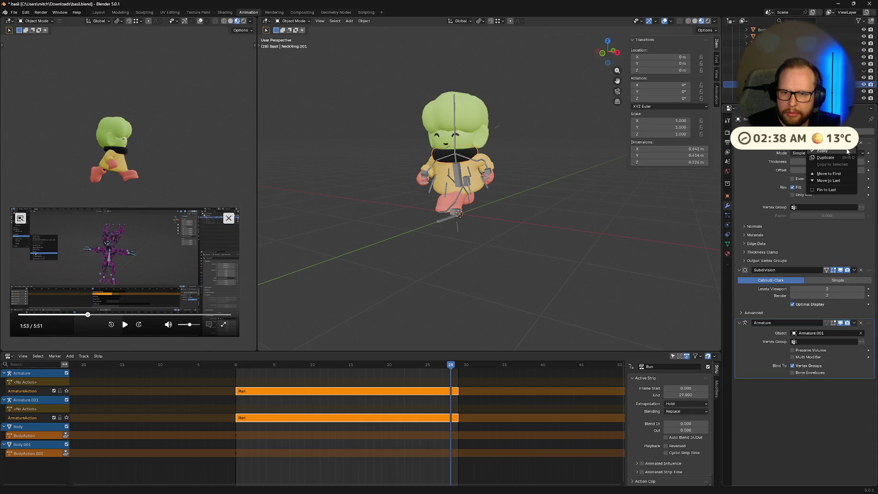
{"action": "left_click", "coordinate": [825, 151]}
{"action": "left_click", "coordinate": [853, 143]}
{"action": "left_click", "coordinate": [845, 152]}
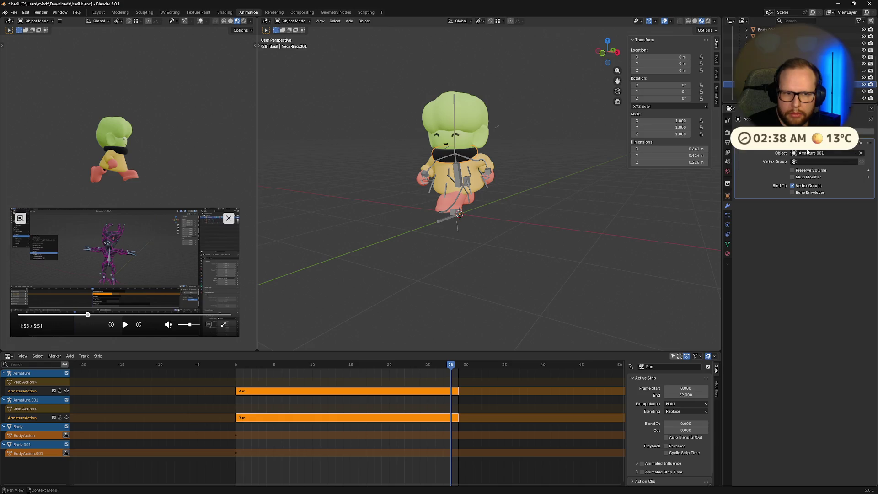
Apply the Mirror, Subdivision and Solidify modifiers on Raincoat.001.
{"action": "left_click", "coordinate": [778, 91]}
{"action": "left_click", "coordinate": [839, 150]}
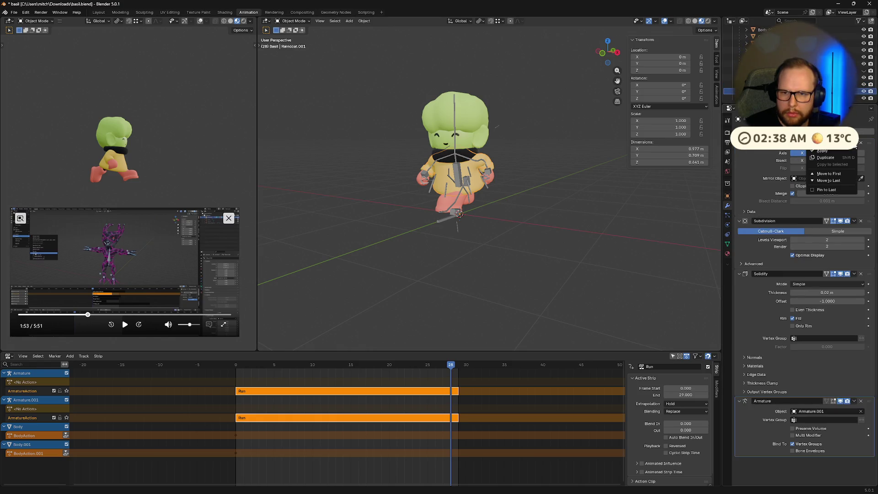
{"action": "left_click", "coordinate": [839, 149]}
{"action": "left_click", "coordinate": [839, 150]}
{"action": "left_click", "coordinate": [839, 150]}
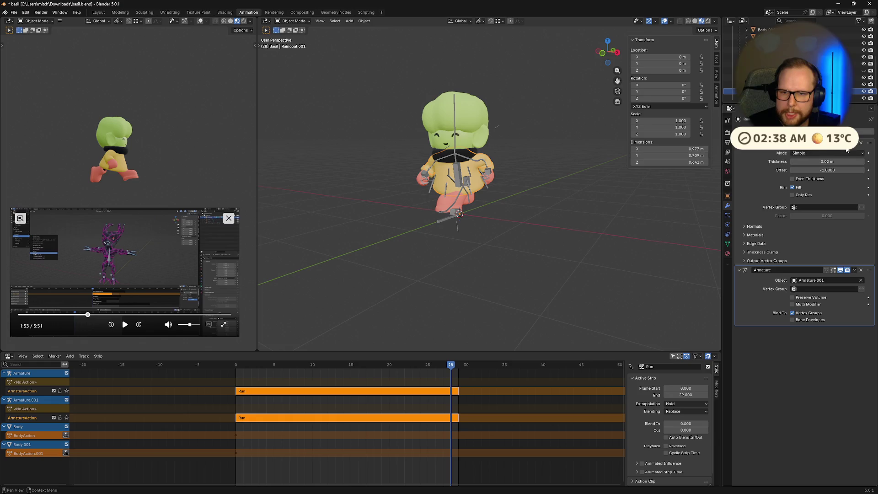
{"action": "left_click", "coordinate": [853, 144]}
{"action": "left_click", "coordinate": [838, 150]}
Apply the Mirror and Subdivision modifiers on Wellies.001.
{"action": "left_click", "coordinate": [777, 98]}
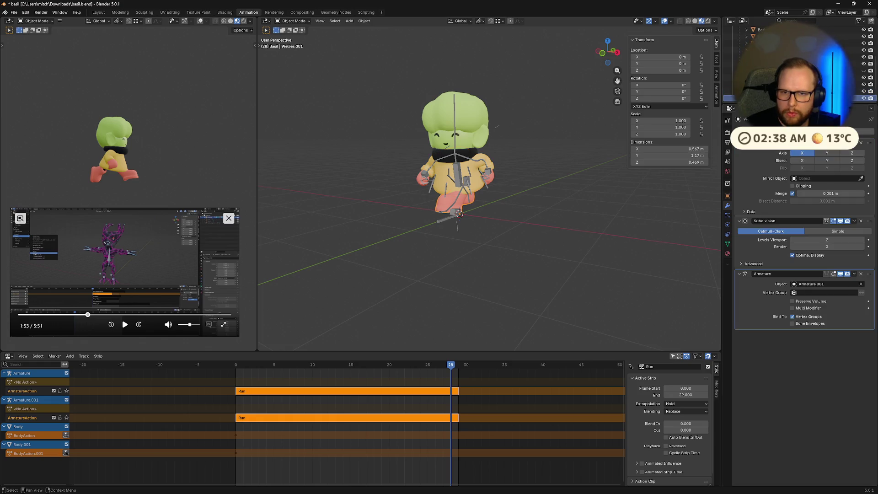
{"action": "left_click", "coordinate": [853, 144]}
{"action": "left_click", "coordinate": [839, 150]}
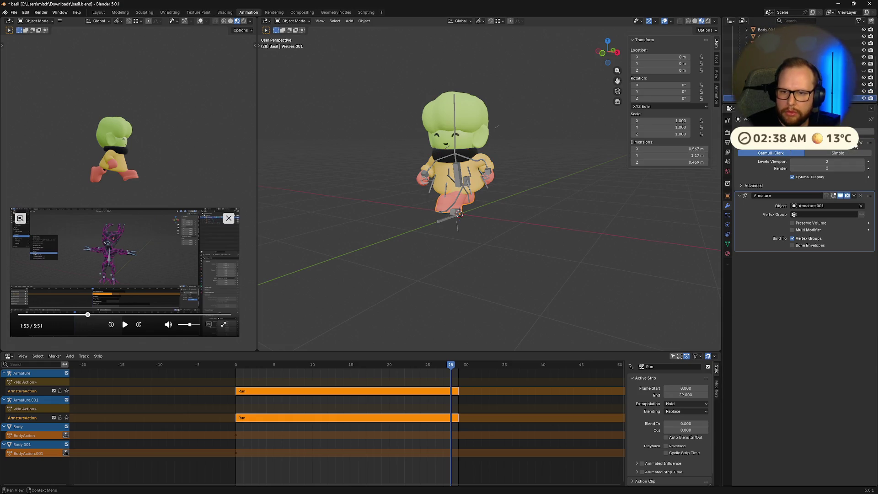
{"action": "left_click", "coordinate": [853, 143]}
{"action": "left_click", "coordinate": [839, 150]}
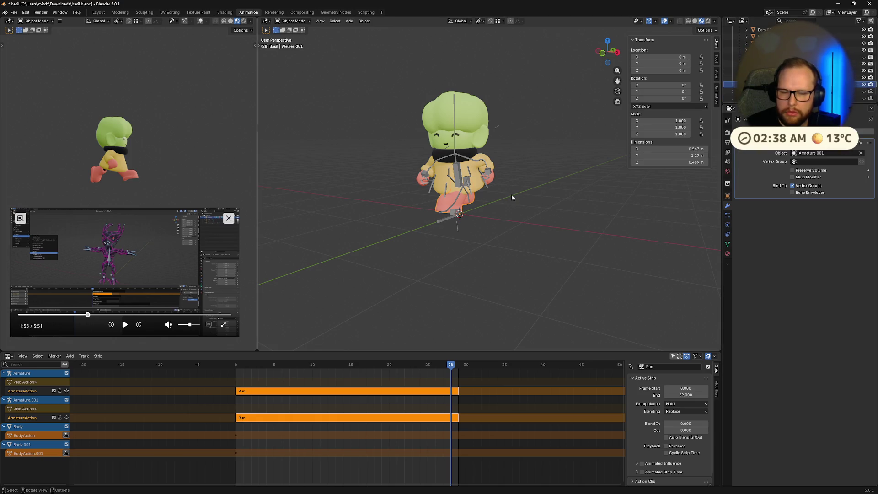
Play the run cycle and hide the original armature and body.
{"action": "scroll", "coordinate": [512, 194], "scroll_direction": "up", "scroll_amount": 2}
{"action": "middle_click_drag", "start_coordinate": [512, 193], "coordinate": [549, 160]}
{"action": "key", "text": "space"}
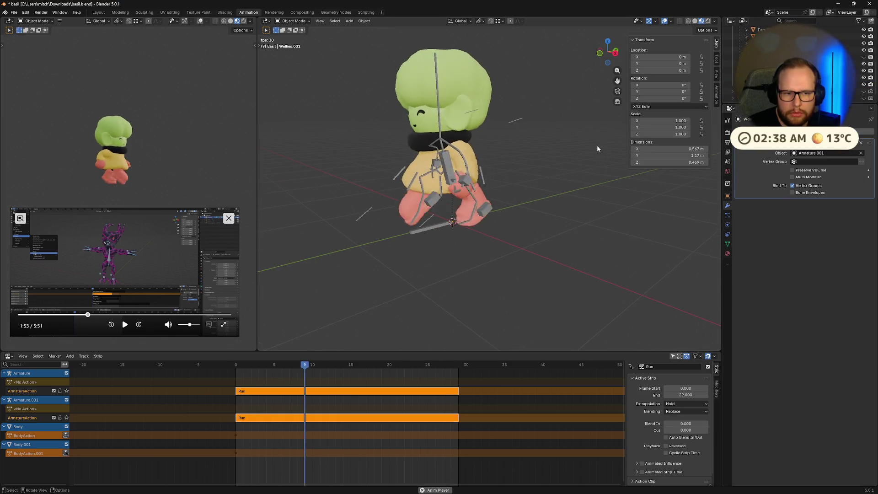
{"action": "scroll", "coordinate": [862, 57], "scroll_direction": "up", "scroll_amount": 5}
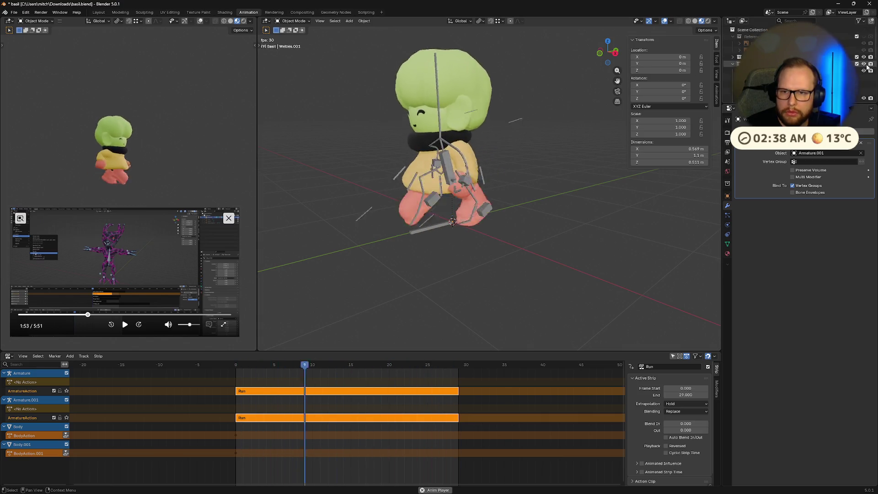
{"action": "left_click", "coordinate": [864, 56]}
Save basil.blend.
{"action": "scroll", "coordinate": [588, 156], "scroll_direction": "down", "scroll_amount": 3}
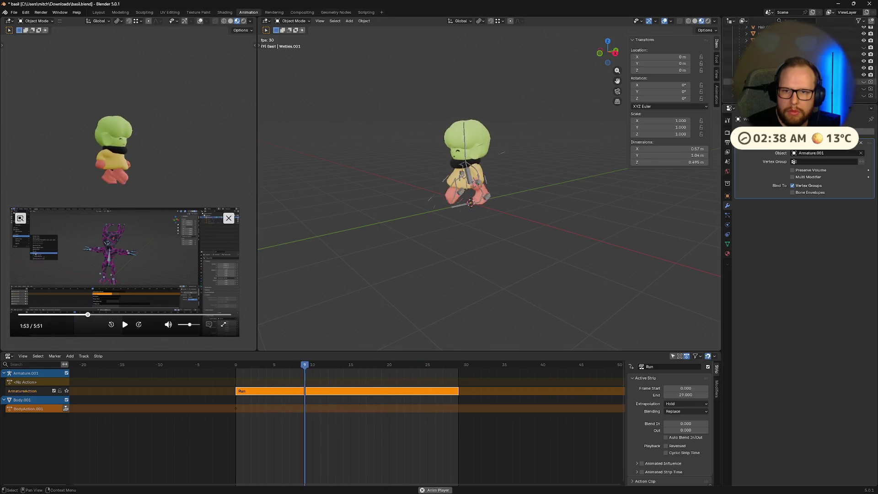
{"action": "scroll", "coordinate": [572, 203], "scroll_direction": "up", "scroll_amount": 5}
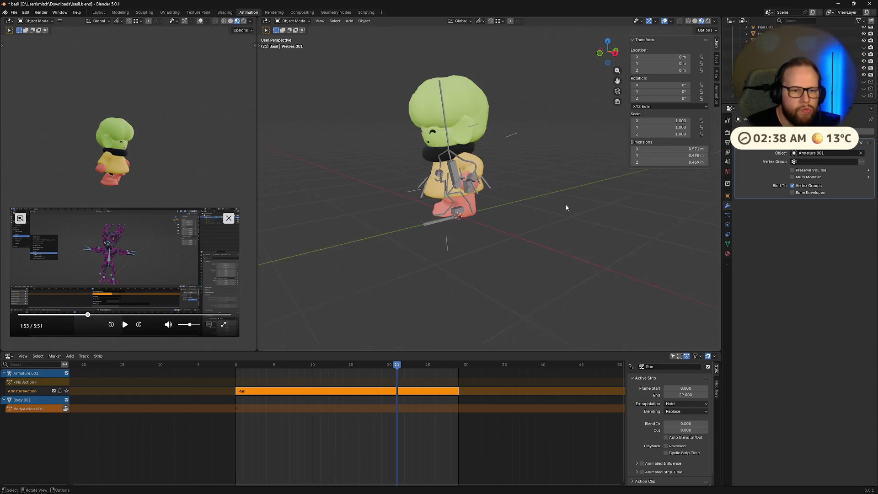
{"action": "key", "text": "ctrl+s"}
{"action": "left_click", "coordinate": [14, 13]}
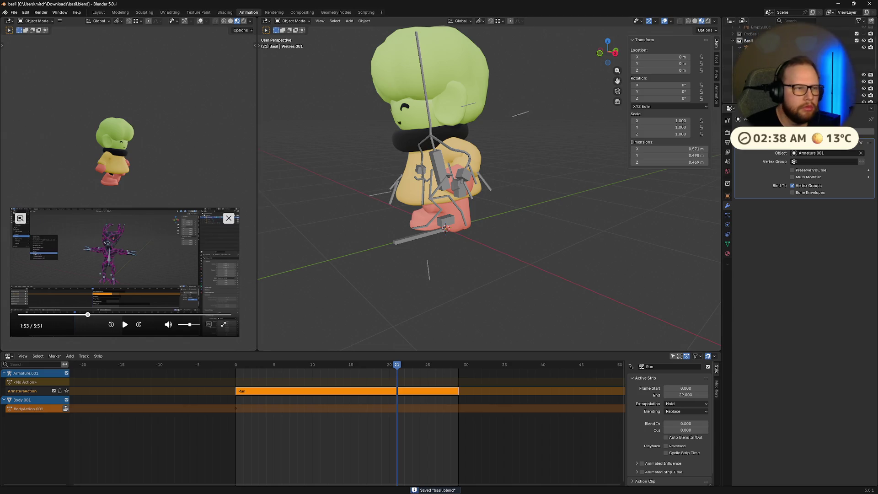
{"action": "left_click", "coordinate": [14, 12]}
Start a glTF 2.0 export that overwrites basil.glb in Downloads.
{"action": "mouse_move", "coordinate": [25, 117]}
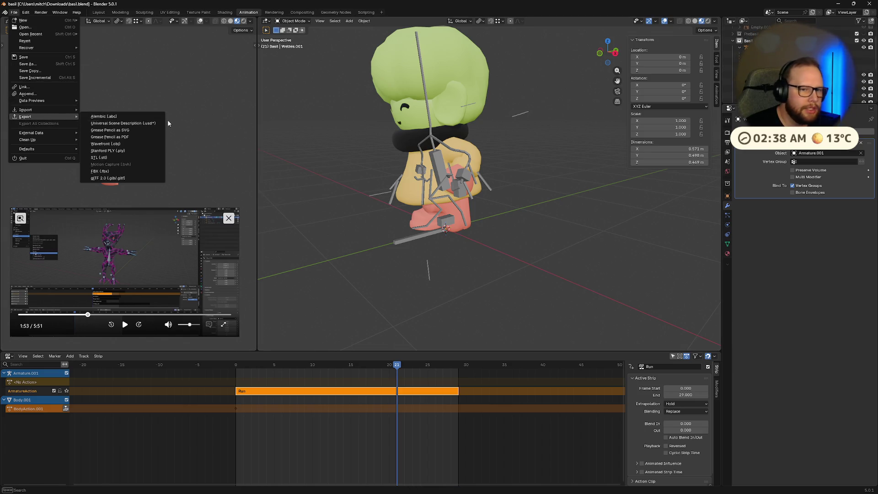
{"action": "left_click", "coordinate": [99, 179]}
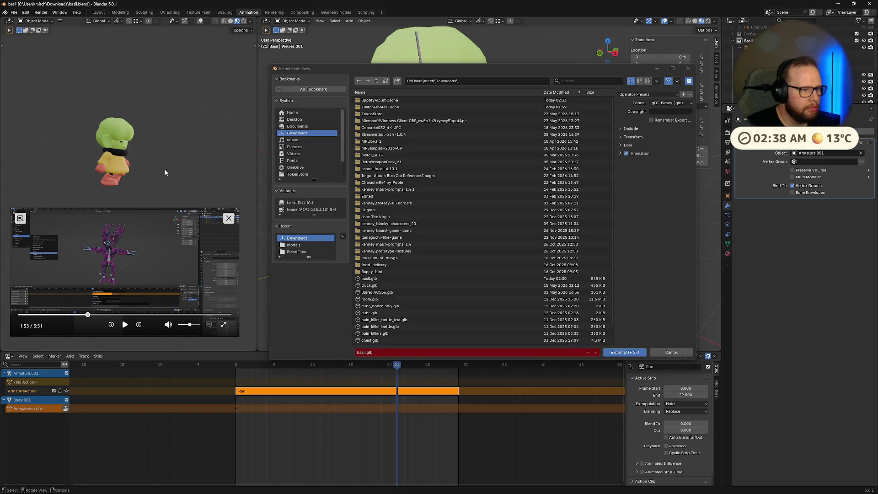
{"action": "left_click", "coordinate": [380, 279]}
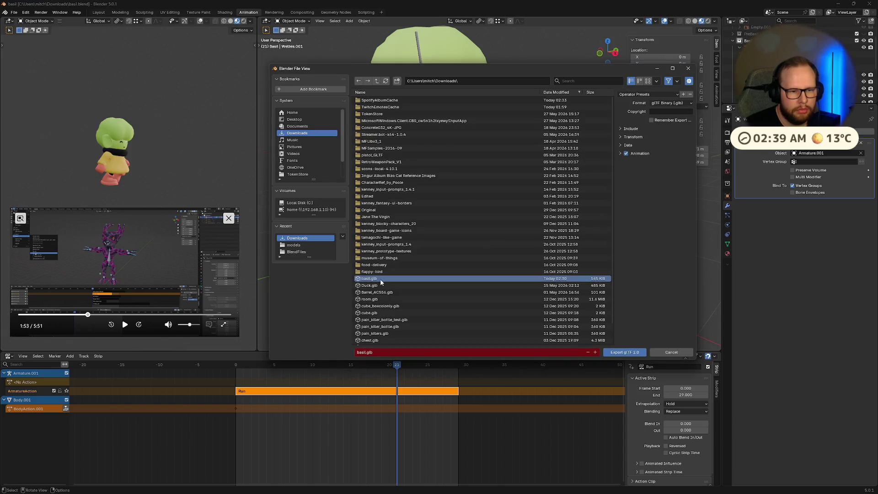
Review the Data, Mesh, Scene Graph, Armature, Transform and Include options, then export.
{"action": "left_click", "coordinate": [621, 146]}
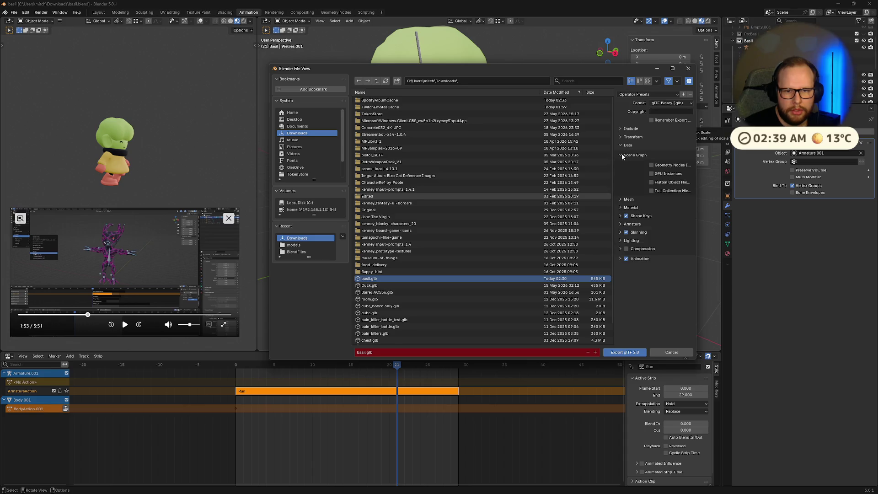
{"action": "left_click", "coordinate": [621, 129]}
{"action": "left_click", "coordinate": [621, 129]}
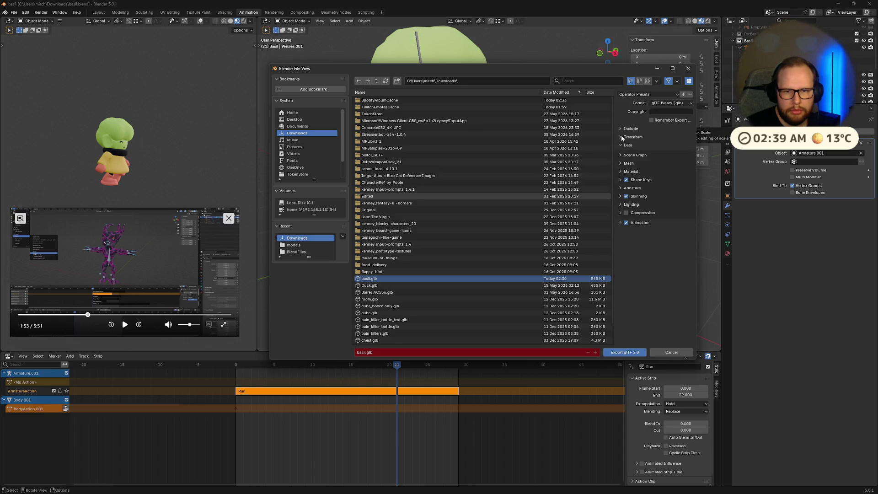
{"action": "left_click", "coordinate": [621, 164]}
{"action": "left_click", "coordinate": [620, 155]}
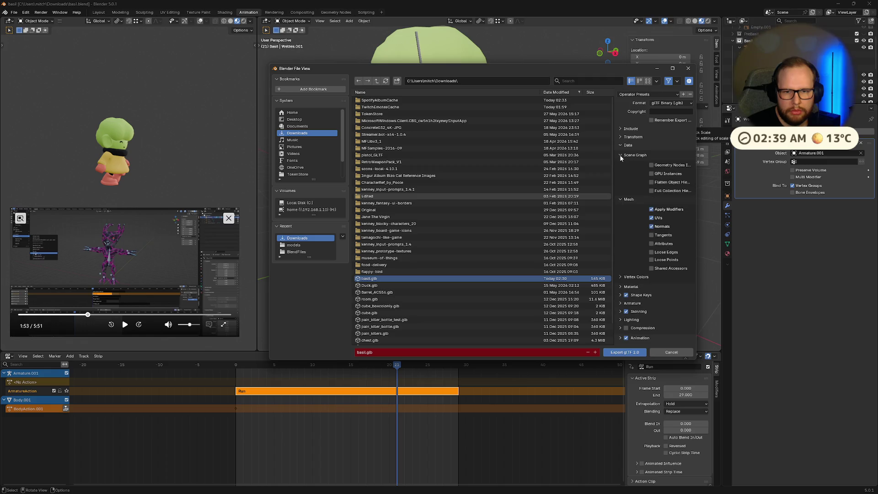
{"action": "left_click", "coordinate": [621, 303]}
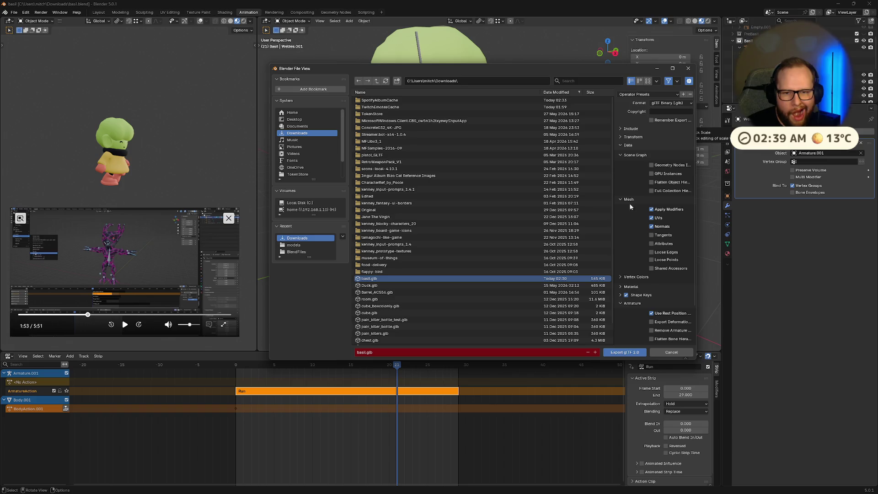
{"action": "left_click", "coordinate": [624, 145]}
{"action": "left_click", "coordinate": [625, 137]}
{"action": "left_click", "coordinate": [626, 129]}
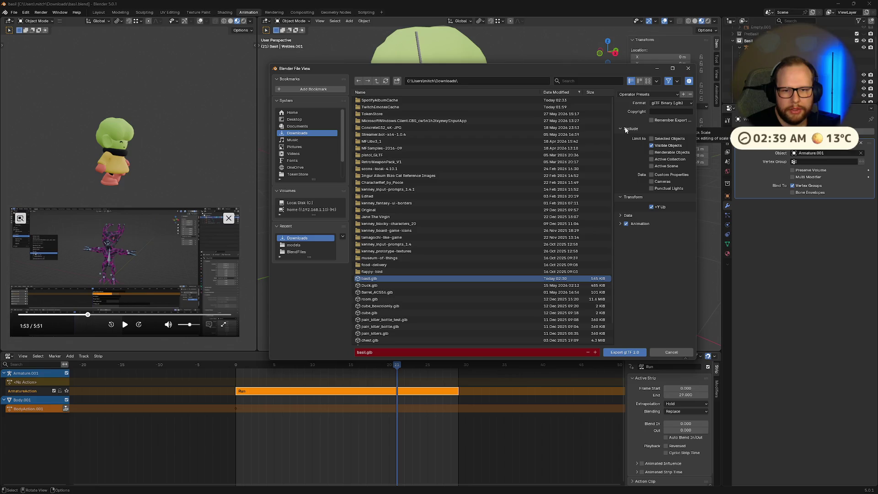
{"action": "left_click", "coordinate": [623, 353]}
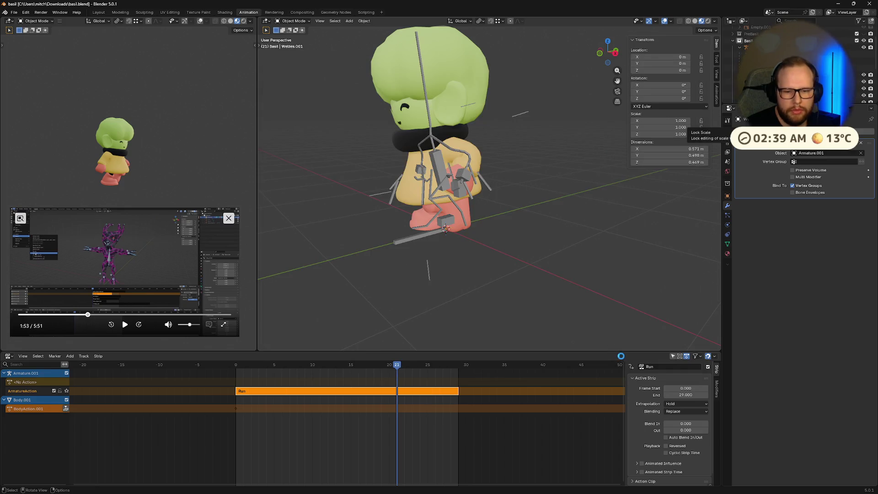
Confirm basil.glb is in Downloads, then open its Advanced Import Settings in Godot.
{"action": "key", "text": "ctrl+super+Right"}
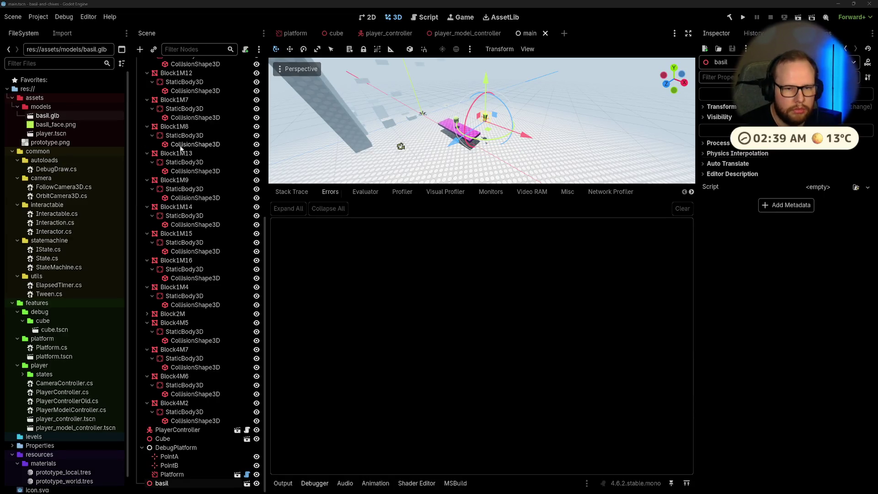
{"action": "key", "text": "super+e"}
{"action": "left_click", "coordinate": [368, 267]}
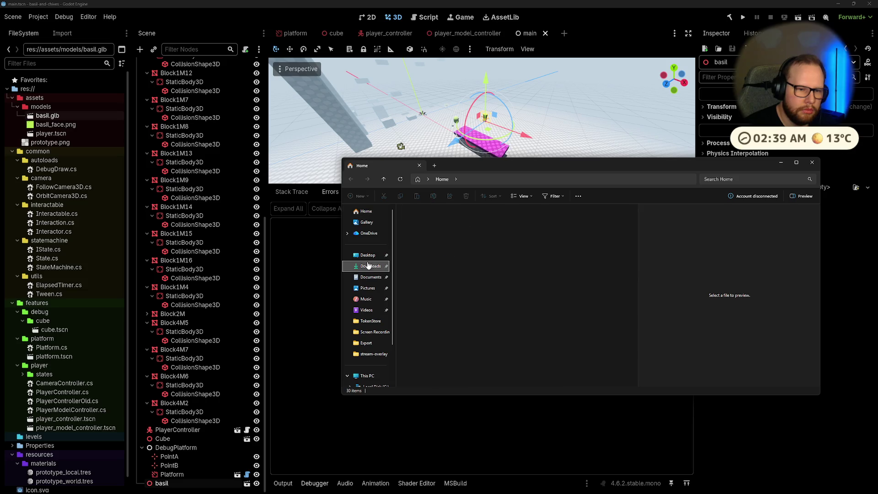
{"action": "left_click", "coordinate": [436, 230]}
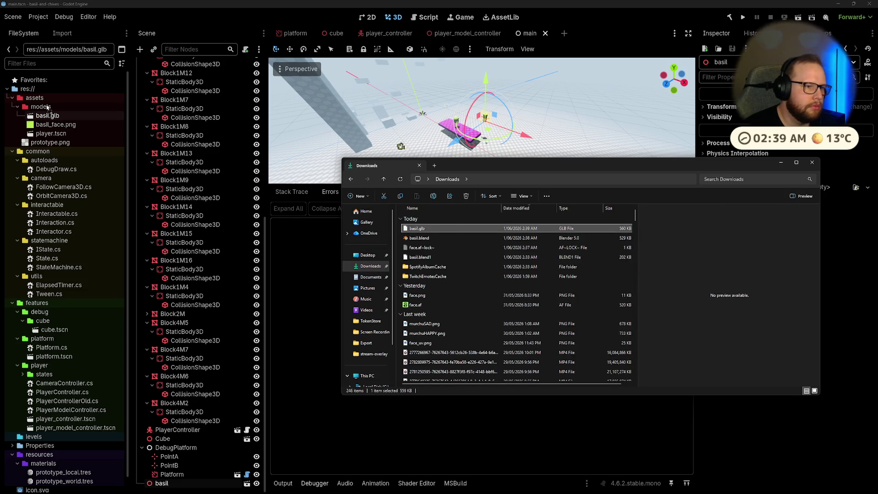
{"action": "left_click", "coordinate": [317, 254]}
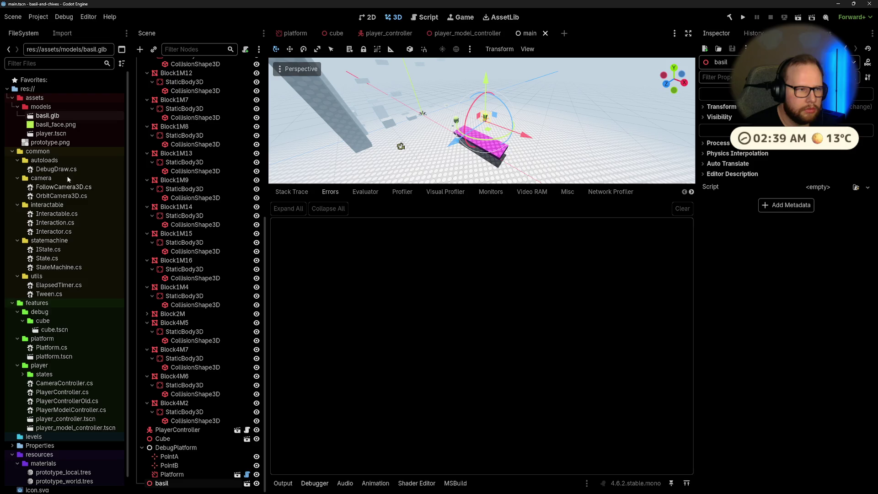
{"action": "double_click", "coordinate": [52, 117]}
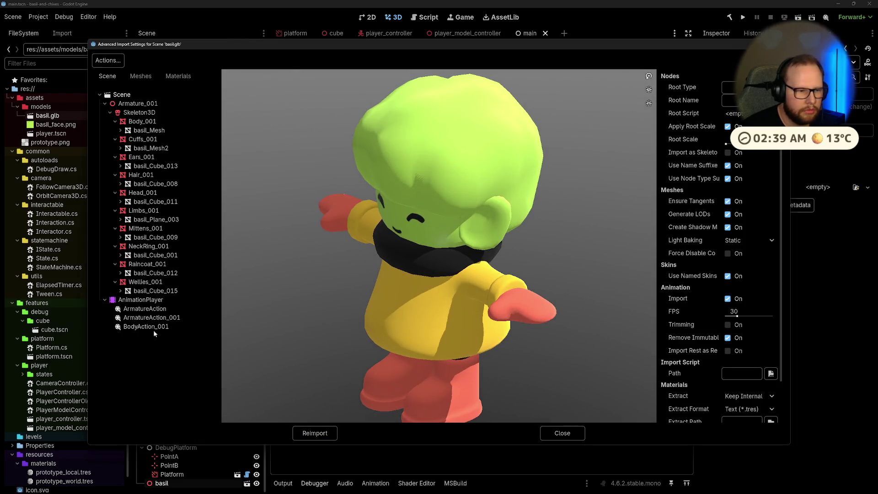
Play the ArmatureAction, ArmatureAction_001 and BodyAction_001 animations in the import preview.
{"action": "left_click", "coordinate": [150, 318]}
{"action": "left_click", "coordinate": [164, 308]}
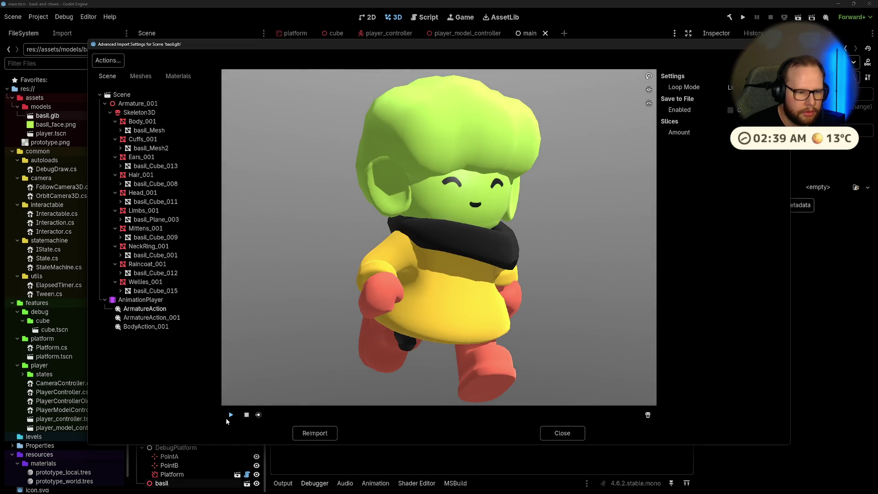
{"action": "left_click", "coordinate": [231, 414]}
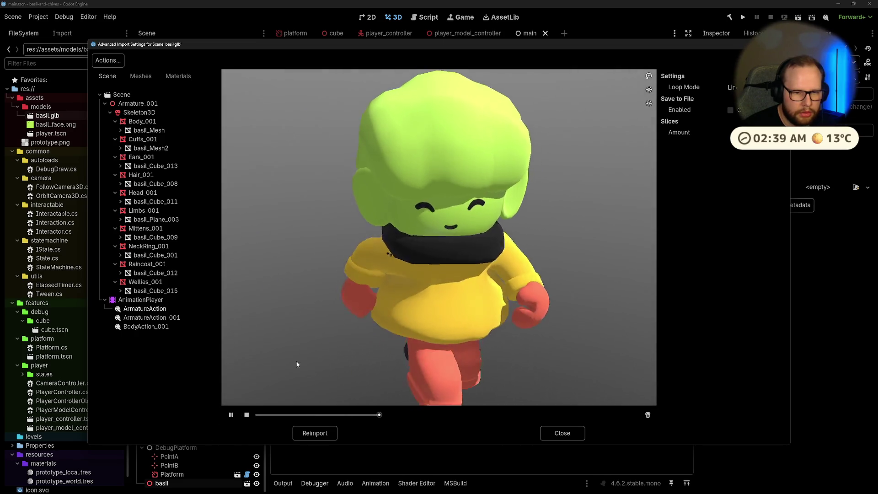
{"action": "left_click", "coordinate": [151, 317]}
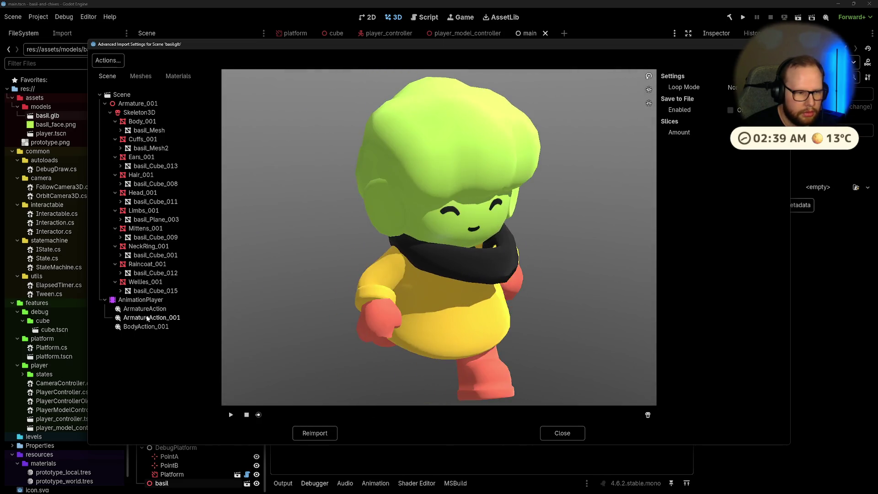
{"action": "left_click", "coordinate": [231, 415]}
{"action": "left_click", "coordinate": [146, 326]}
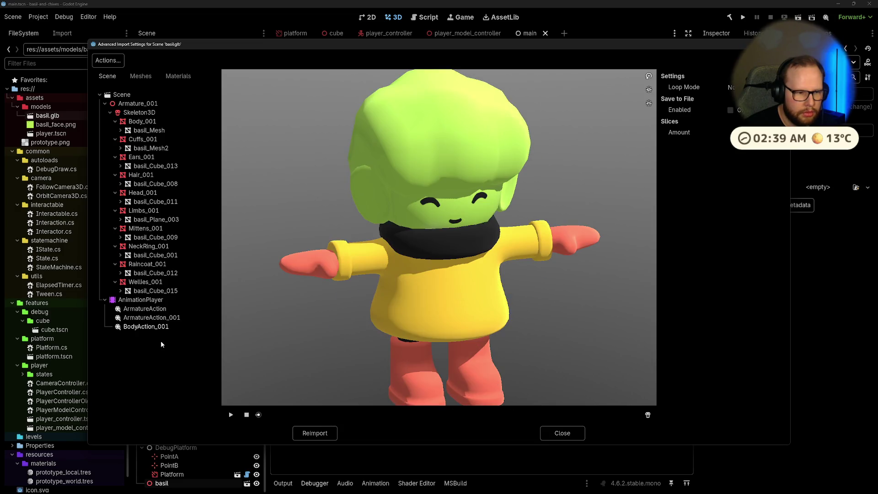
{"action": "left_click", "coordinate": [231, 415]}
{"action": "left_click", "coordinate": [156, 309]}
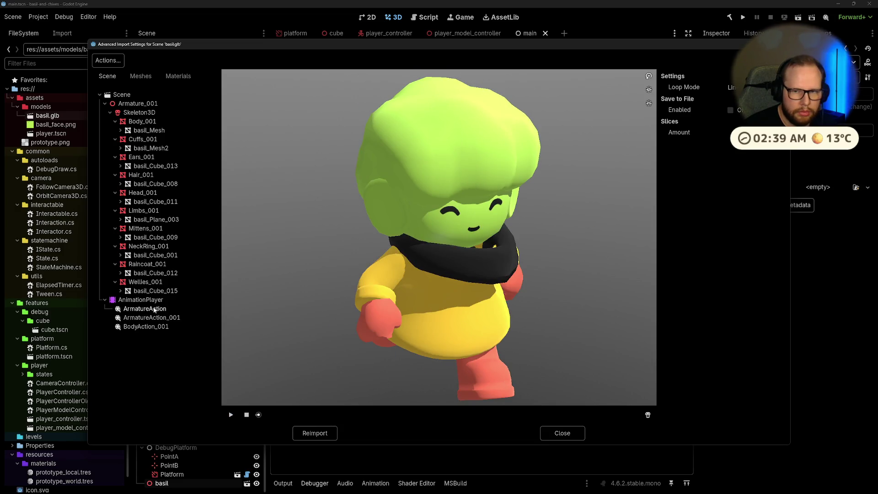
Preview the imported meshes basil_Cube_012, basil_Cube_001, basil_Cube_009, basil_Plane_003 and basil_Cube_011.
{"action": "left_click", "coordinate": [133, 76]}
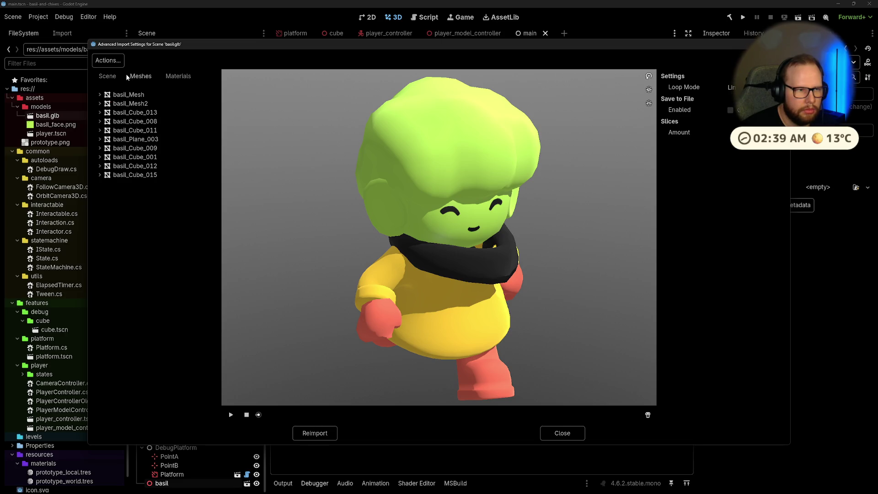
{"action": "left_click", "coordinate": [178, 76]}
{"action": "left_click", "coordinate": [125, 76]}
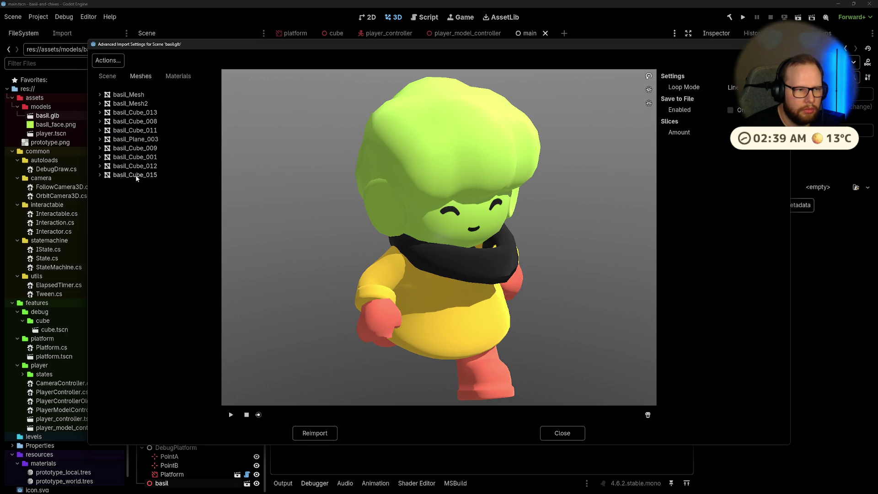
{"action": "left_click", "coordinate": [133, 167]}
{"action": "left_click", "coordinate": [137, 157]}
{"action": "left_click", "coordinate": [145, 148]}
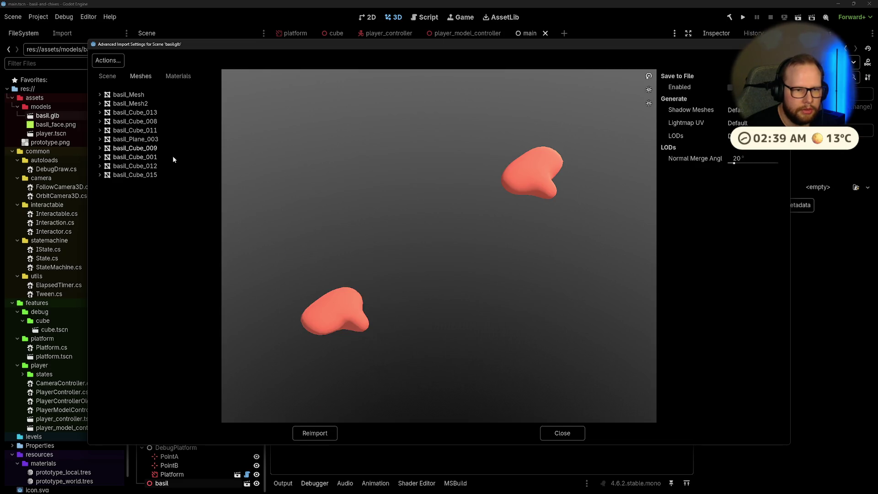
{"action": "left_click_drag", "start_coordinate": [470, 229], "coordinate": [413, 221]}
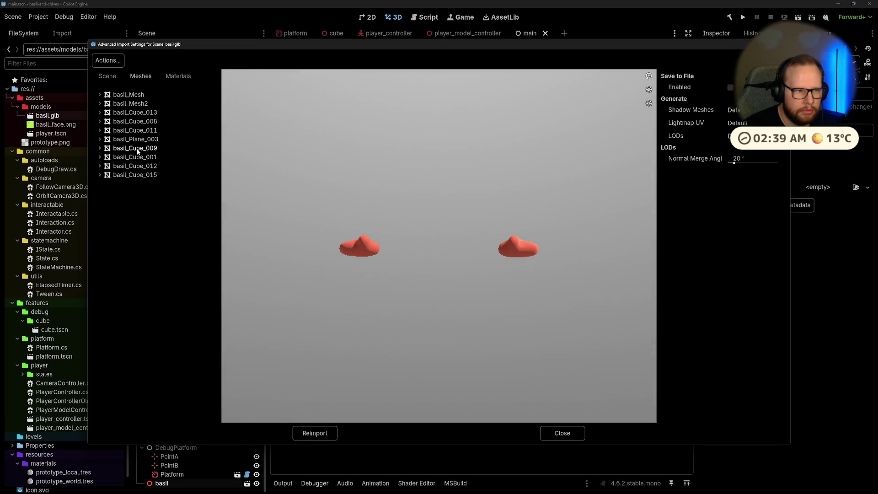
{"action": "left_click", "coordinate": [136, 140]}
{"action": "left_click", "coordinate": [132, 131]}
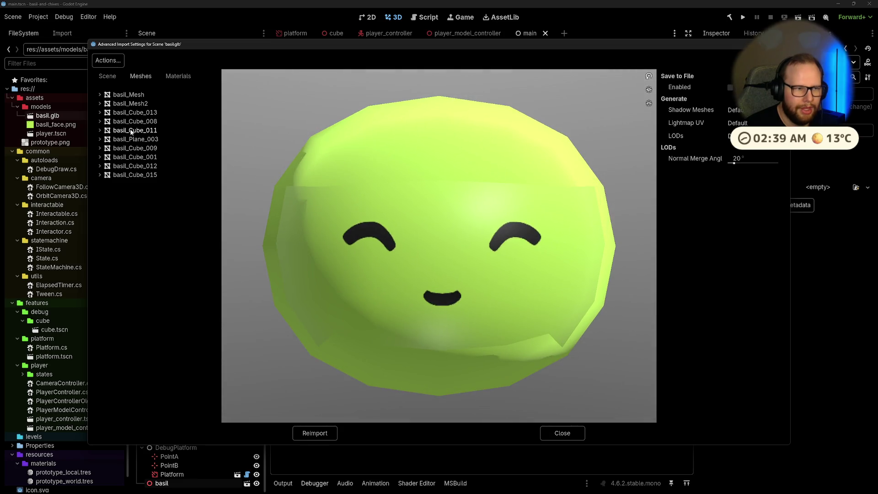
Check basil_Plane_003, basil_Cube_008, basil_Mesh, basil_Mesh2 and the remaining meshes, then close import settings.
{"action": "left_click", "coordinate": [135, 139]}
{"action": "mouse_move", "coordinate": [462, 174]}
{"action": "left_mouse_down"}
{"action": "mouse_move", "coordinate": [383, 166]}
{"action": "mouse_move", "coordinate": [445, 172]}
{"action": "left_mouse_up"}
{"action": "left_click", "coordinate": [133, 131]}
{"action": "left_click", "coordinate": [134, 122]}
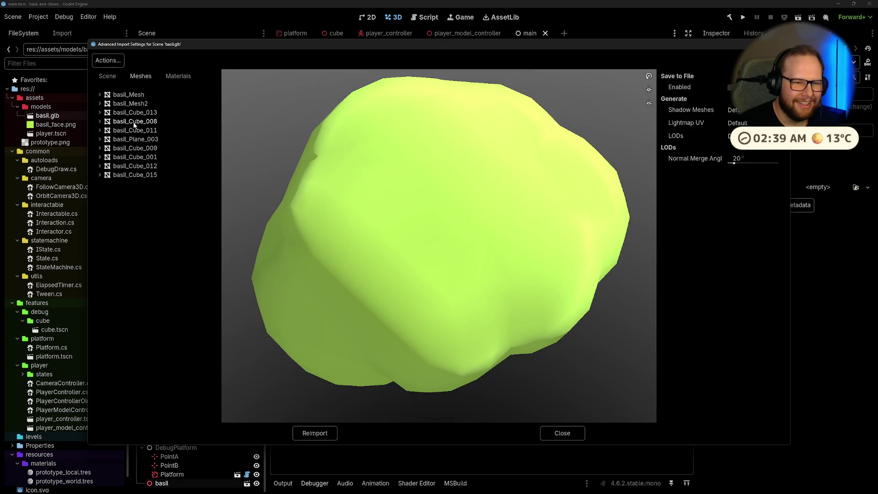
{"action": "left_click", "coordinate": [138, 112]}
{"action": "left_click", "coordinate": [133, 104]}
{"action": "left_click", "coordinate": [130, 95]}
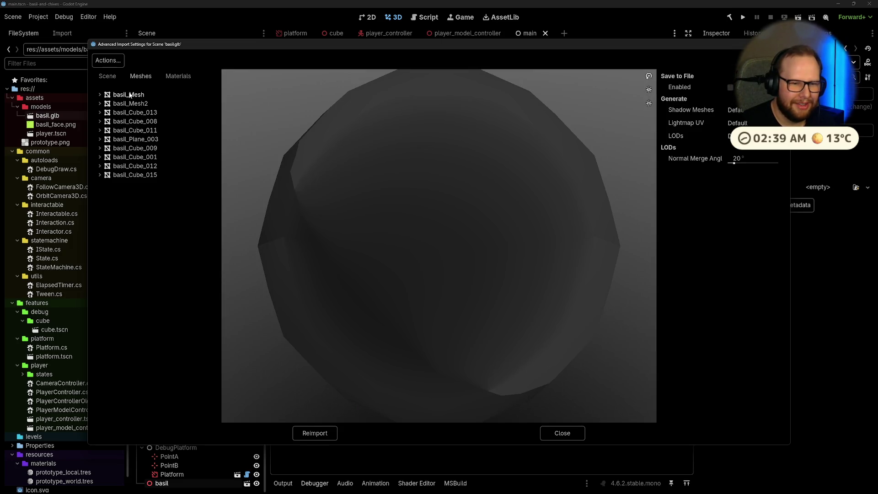
{"action": "left_click", "coordinate": [147, 107]}
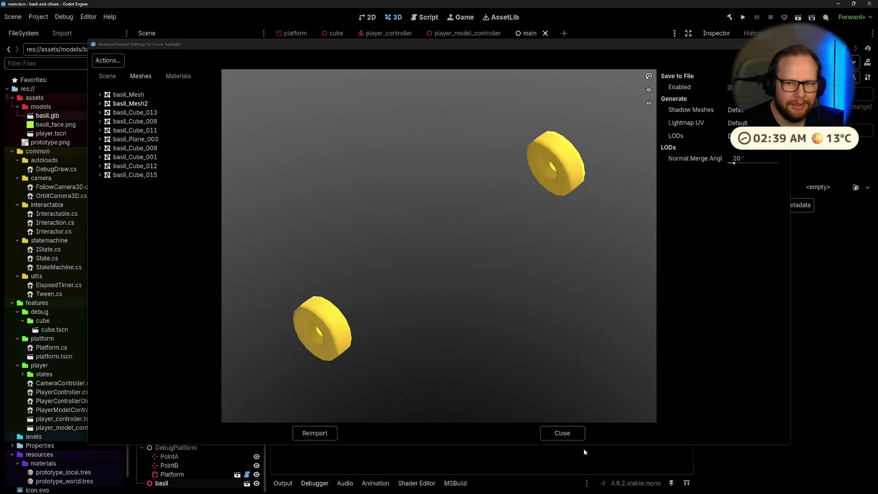
{"action": "left_click", "coordinate": [561, 435]}
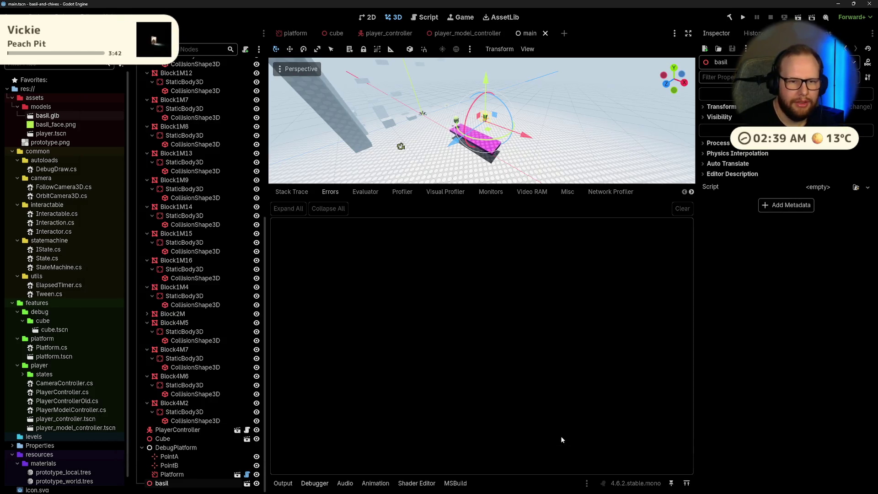
Back in Blender, expand the Outliner collections and make Scene Collection active.
{"action": "key", "text": "ctrl+super+Right"}
{"action": "middle_click_drag", "start_coordinate": [382, 314], "coordinate": [411, 293]}
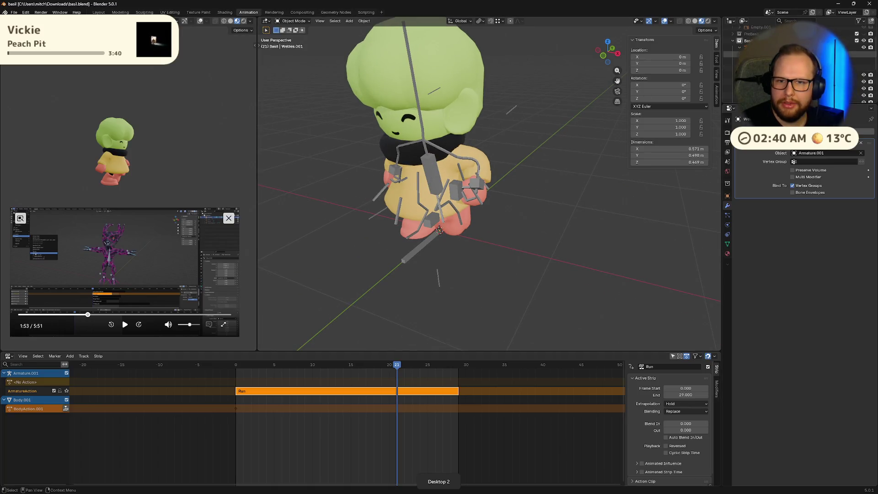
{"action": "scroll", "coordinate": [744, 46], "scroll_direction": "up", "scroll_amount": 3}
{"action": "left_click", "coordinate": [741, 44]}
{"action": "left_click", "coordinate": [740, 64]}
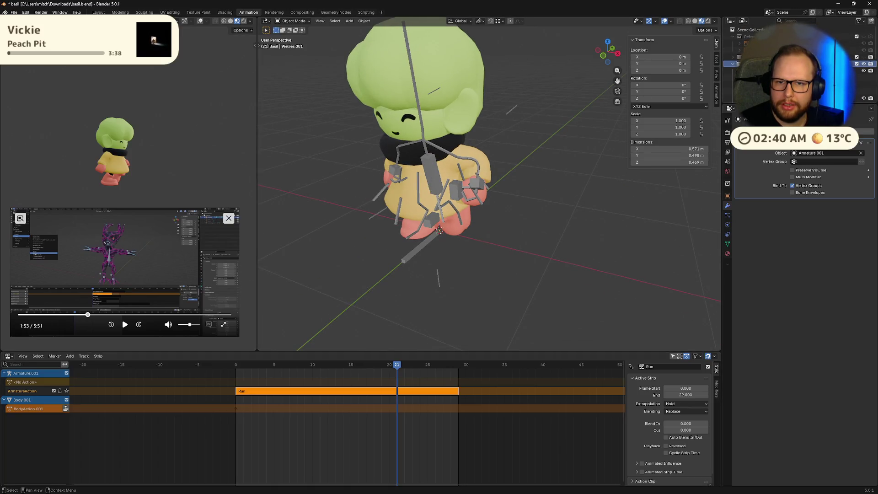
{"action": "left_click", "coordinate": [740, 81]}
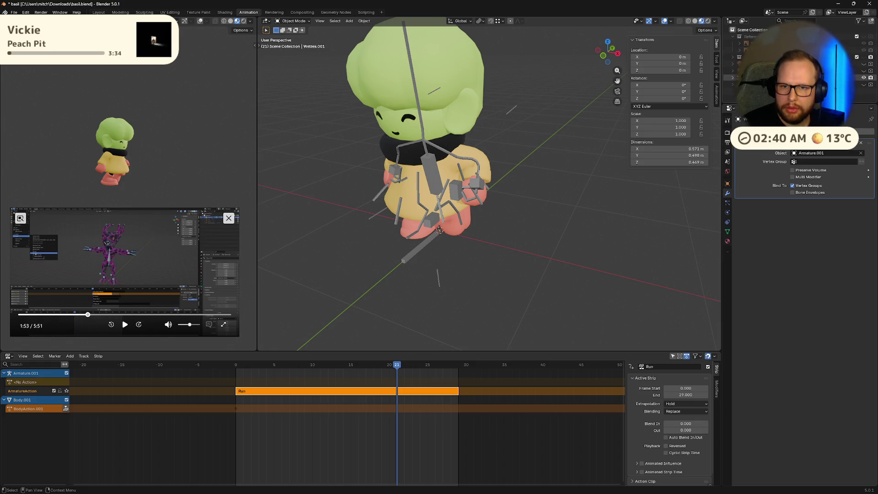
Remove the duplicate .001 character objects, select the original Armature, and save basil.blend.
{"action": "left_click", "coordinate": [732, 81]}
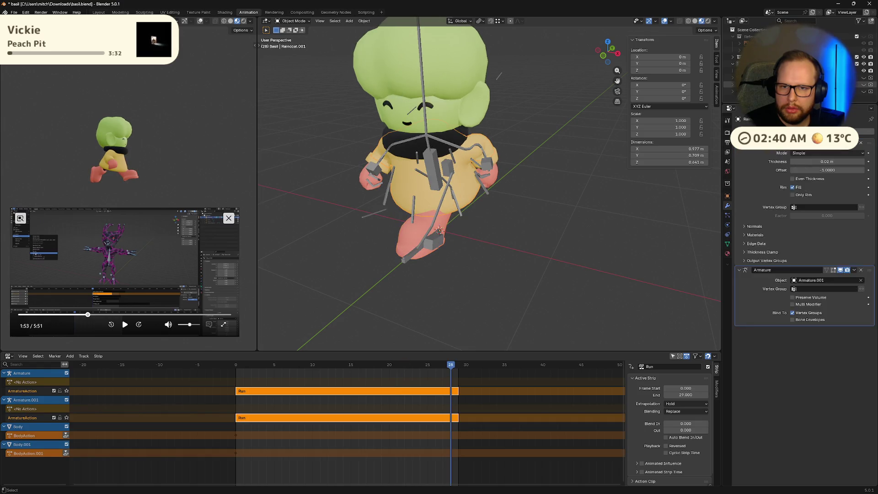
{"action": "key", "text": "Up"}
{"action": "key", "text": "Up"}
{"action": "key", "text": "Up"}
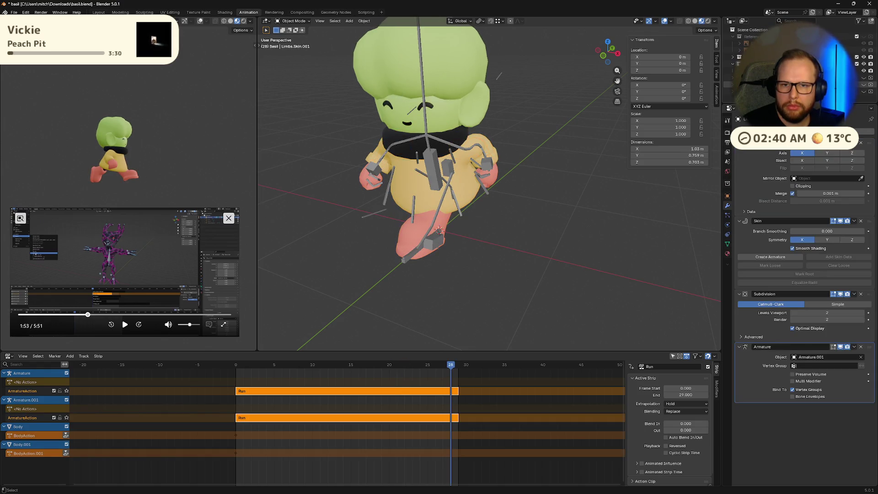
{"action": "key", "text": "Up"}
{"action": "key", "text": "Up"}
{"action": "key", "text": "Up"}
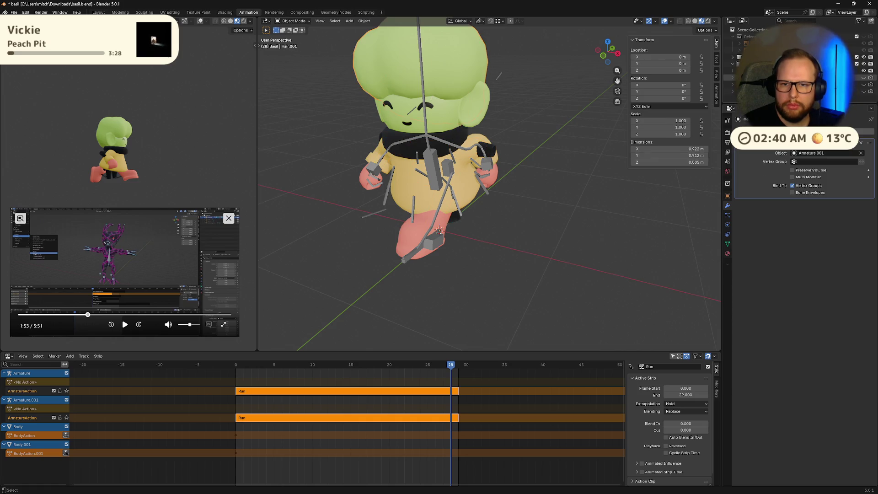
{"action": "key", "text": "Up"}
{"action": "key", "text": "Up"}
{"action": "key", "text": "Up"}
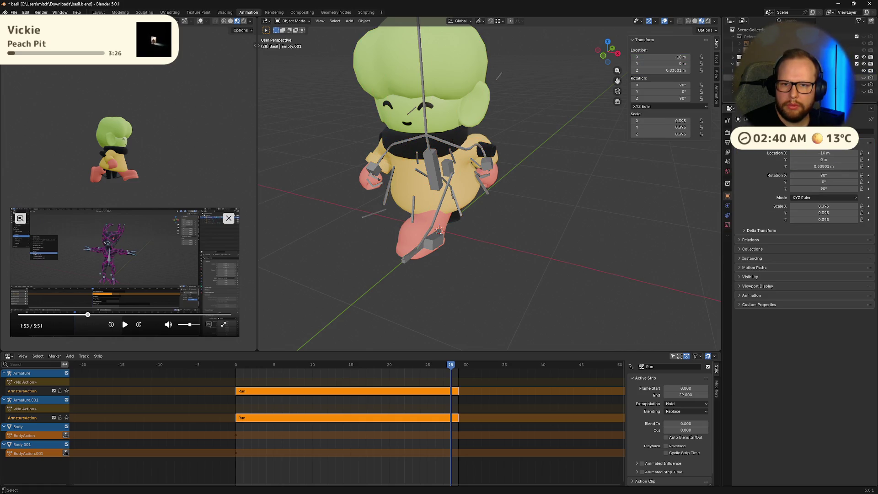
{"action": "key", "text": "Up"}
{"action": "key", "text": "h"}
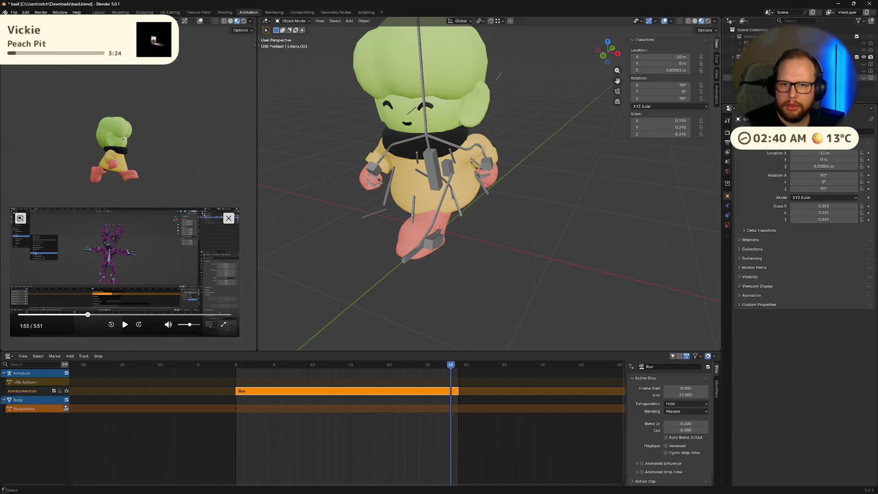
{"action": "key", "text": "Up"}
{"action": "key", "text": "Up"}
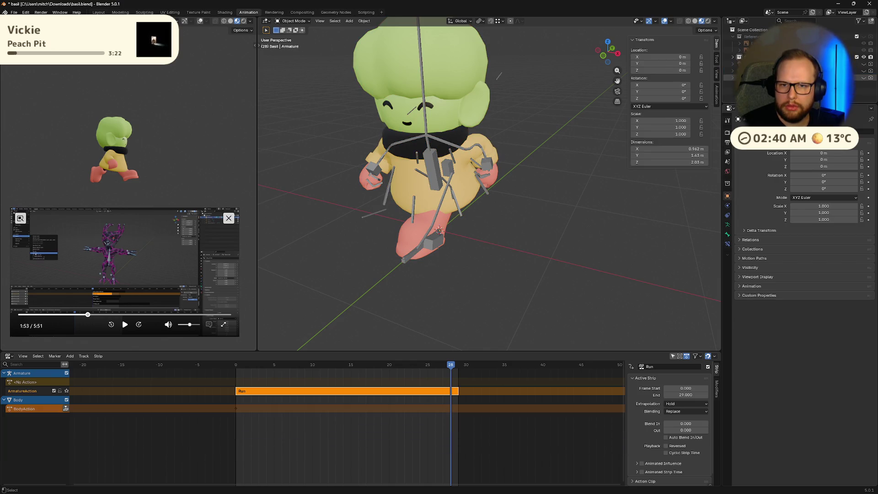
{"action": "key", "text": "ctrl+s"}
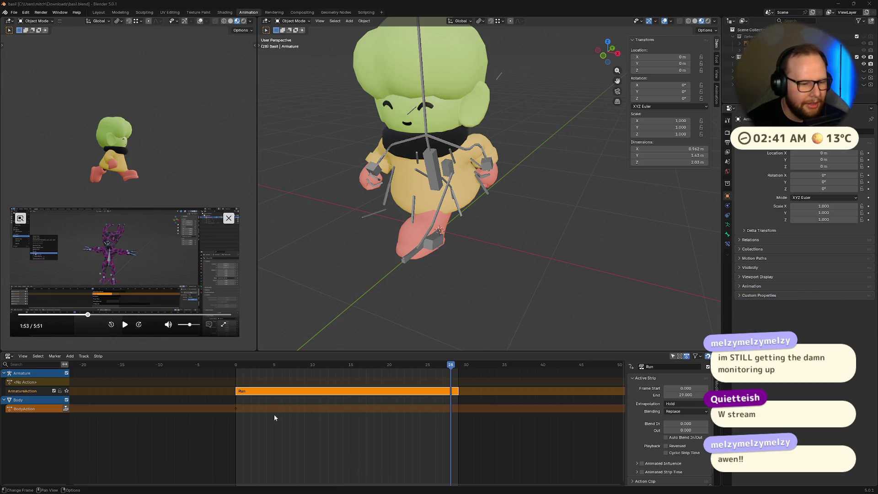
Play the Run animation, box-select the Body, orbit to a front view, and save basil.blend.
{"action": "left_click", "coordinate": [252, 446]}
{"action": "key", "text": "space"}
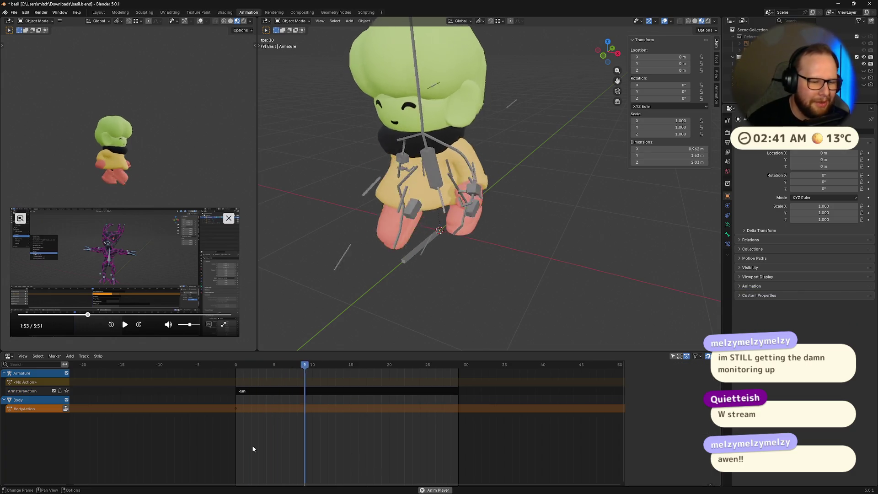
{"action": "key", "text": "b"}
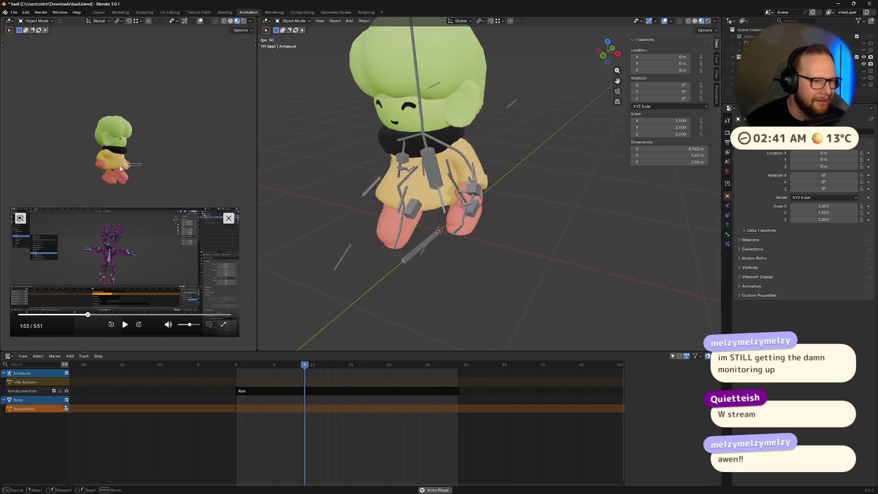
{"action": "left_click_drag", "start_coordinate": [120, 169], "coordinate": [119, 163]}
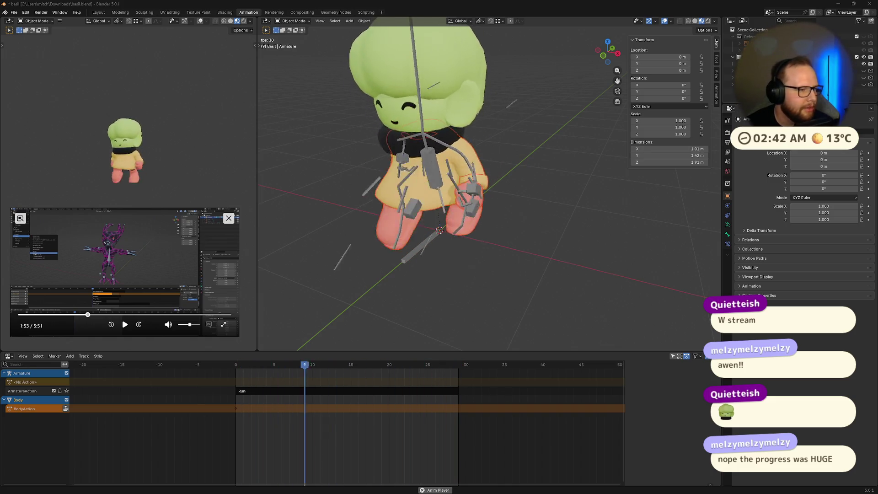
{"action": "mouse_move", "coordinate": [362, 200]}
{"action": "middle_mouse_down"}
{"action": "mouse_move", "coordinate": [575, 227]}
{"action": "mouse_move", "coordinate": [553, 223]}
{"action": "middle_mouse_up"}
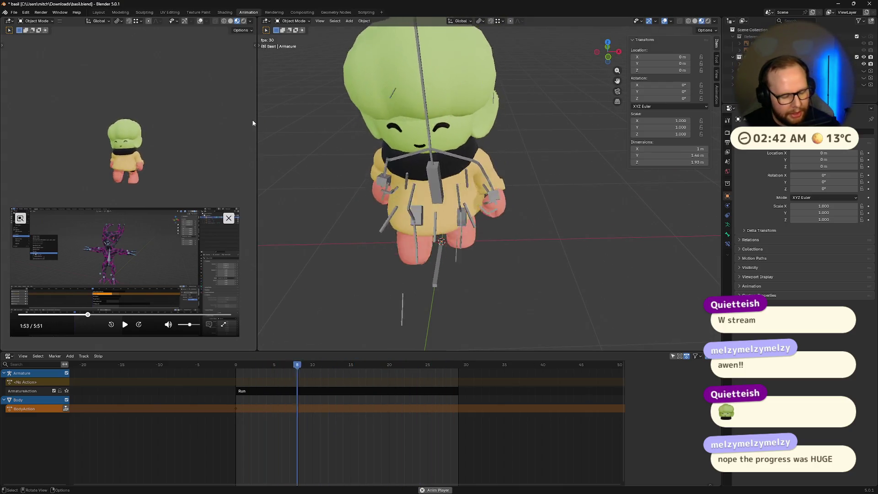
{"action": "key", "text": "ctrl+s"}
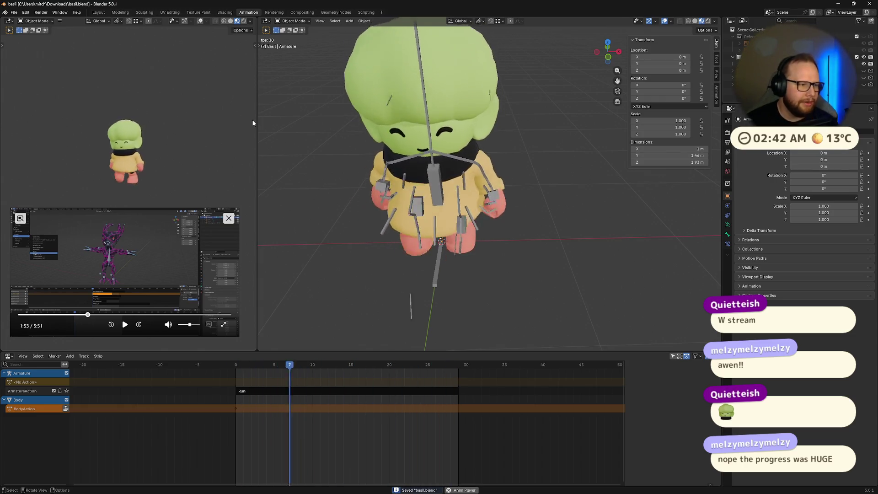